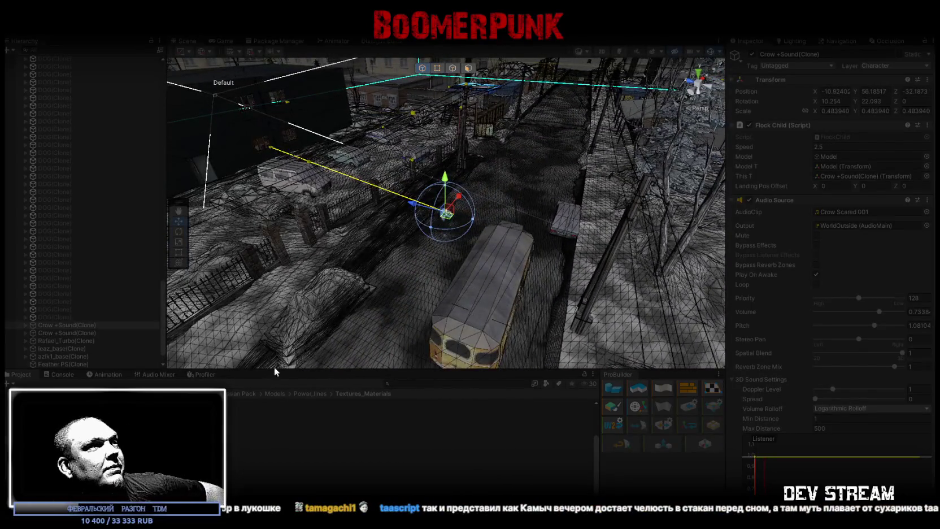
# - Show the Profiler, pick a CPU Usage frame, and maximize the Profiler to fill the editor
pyautogui.click(201, 375)
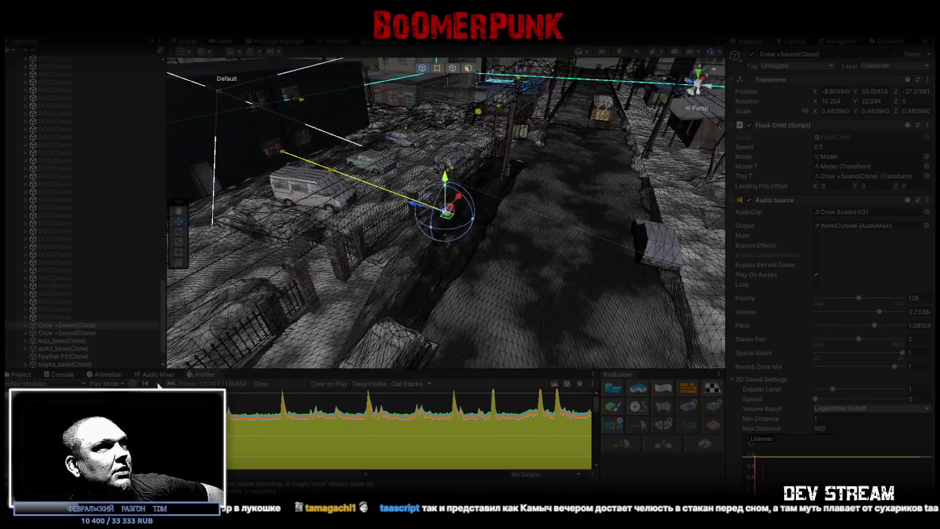
pyautogui.click(517, 414)
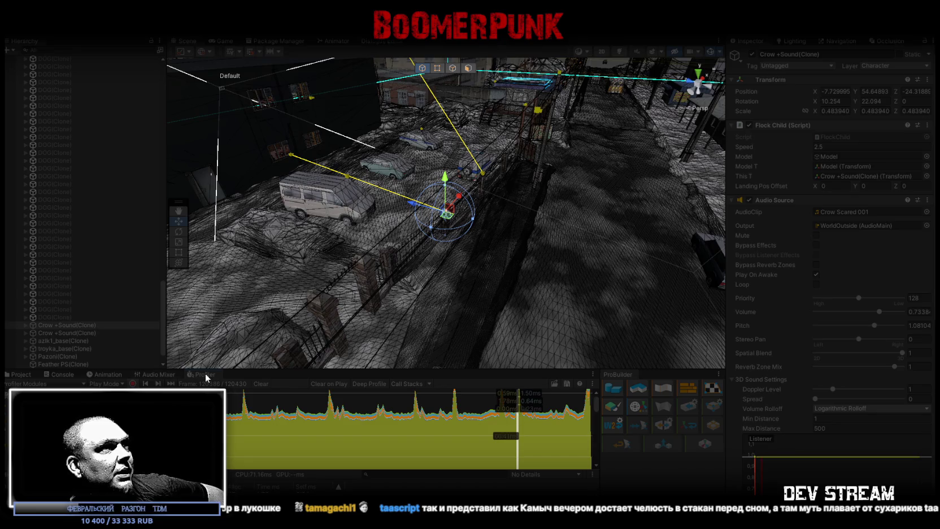
pyautogui.doubleClick(204, 374)
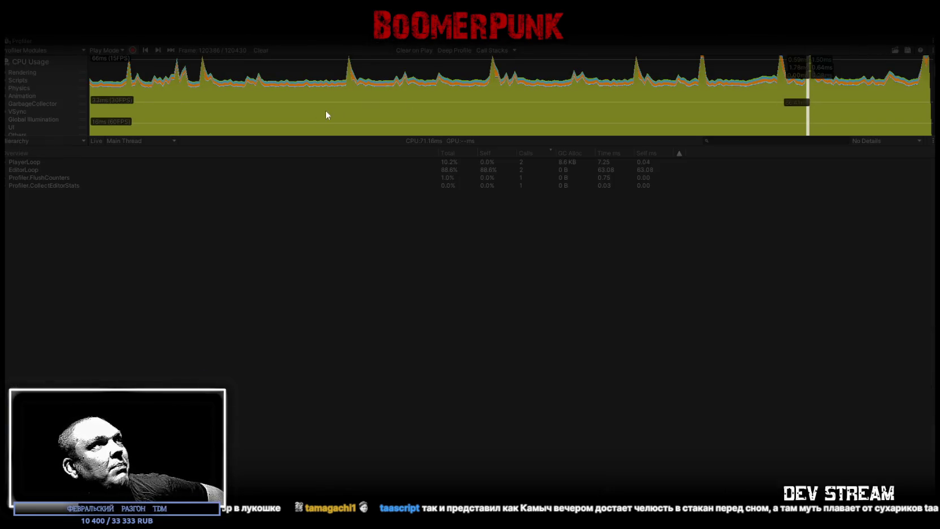
# - Reveal the Rendering and Memory graphs and settle on frame 120386
pyautogui.moveTo(327, 137); pyautogui.dragTo(373, 267)
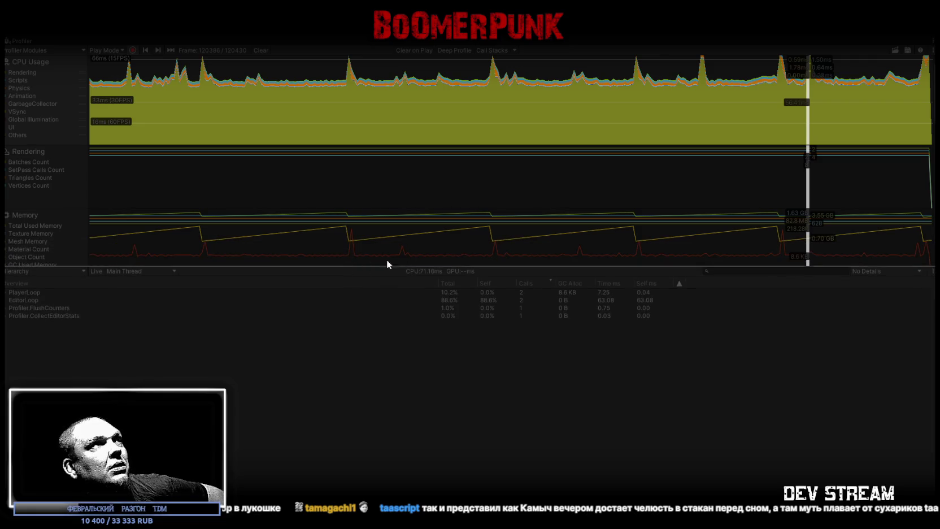
pyautogui.click(814, 97)
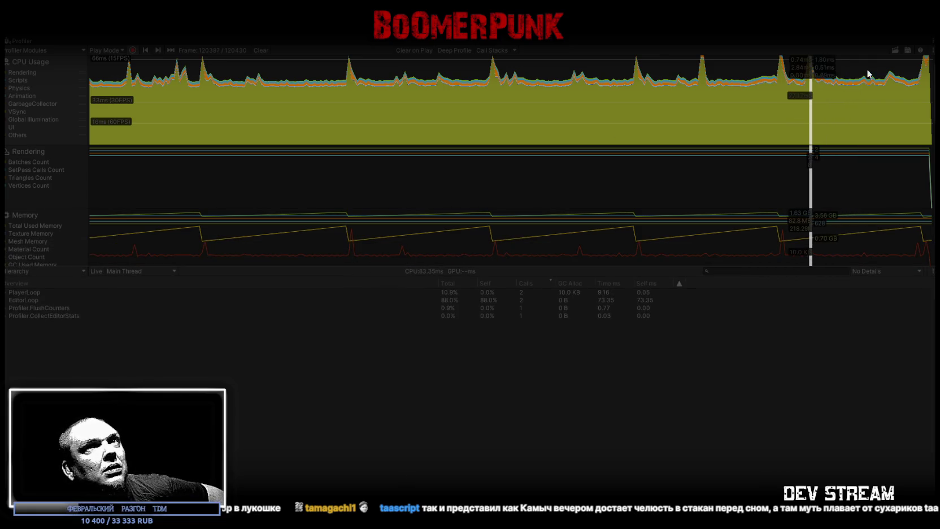
pyautogui.click(809, 121)
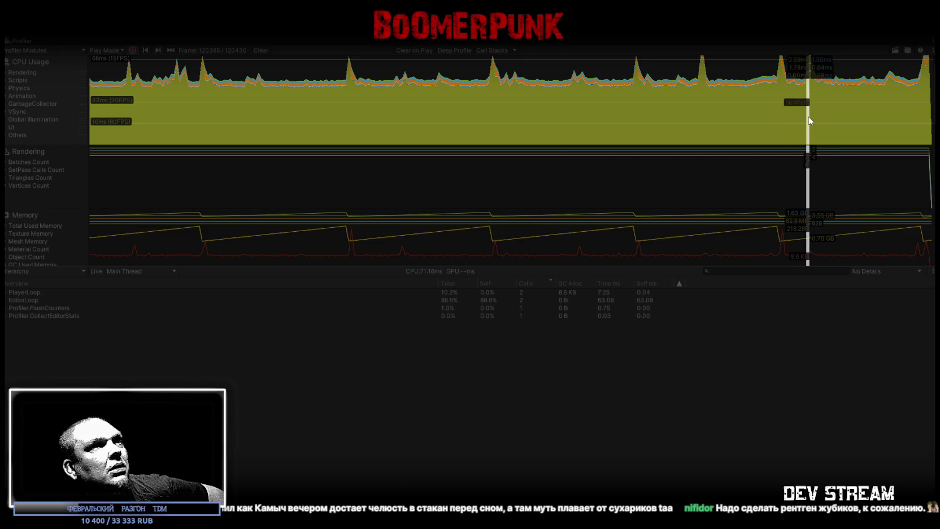
pyautogui.click(811, 120)
pyautogui.press('Left')
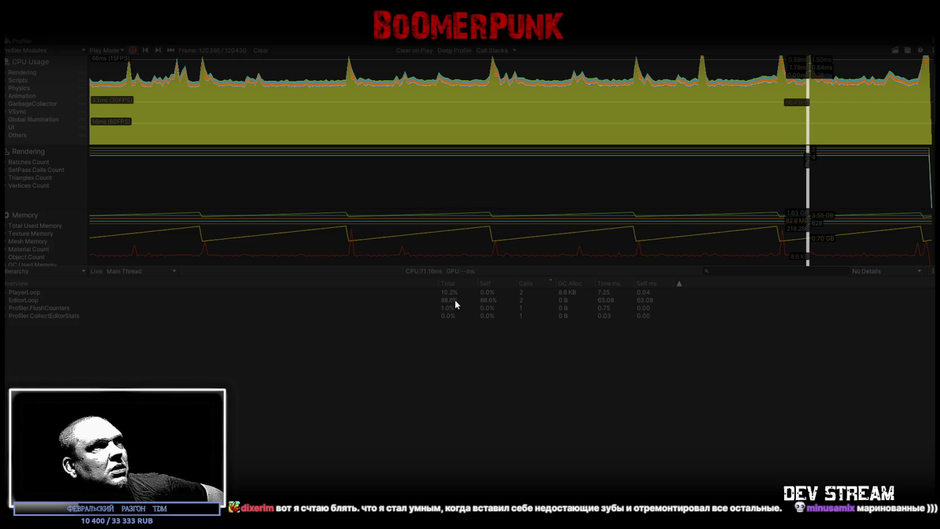
# - Sort calls by Total and expand PlayerLoop down through ParticleSystem.Update to ParticleSystem.UpdateJob
pyautogui.click(6, 292)
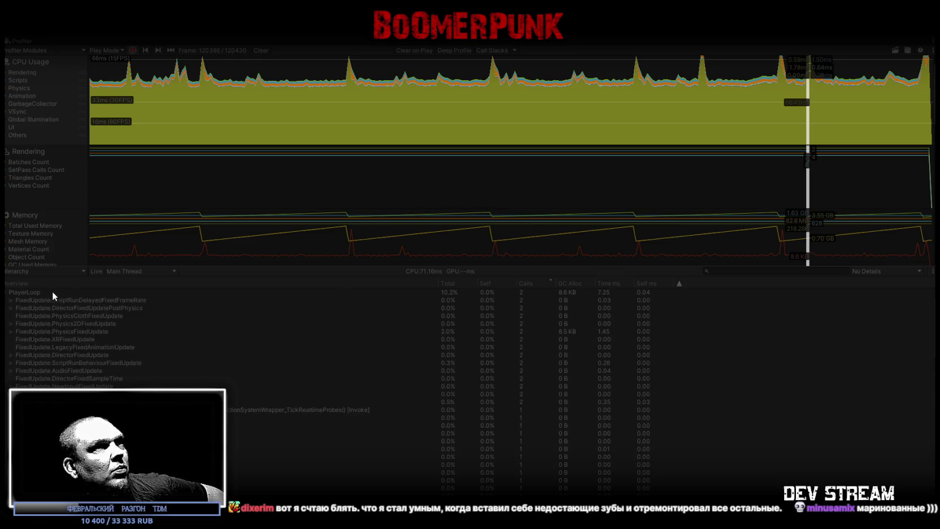
pyautogui.click(450, 282)
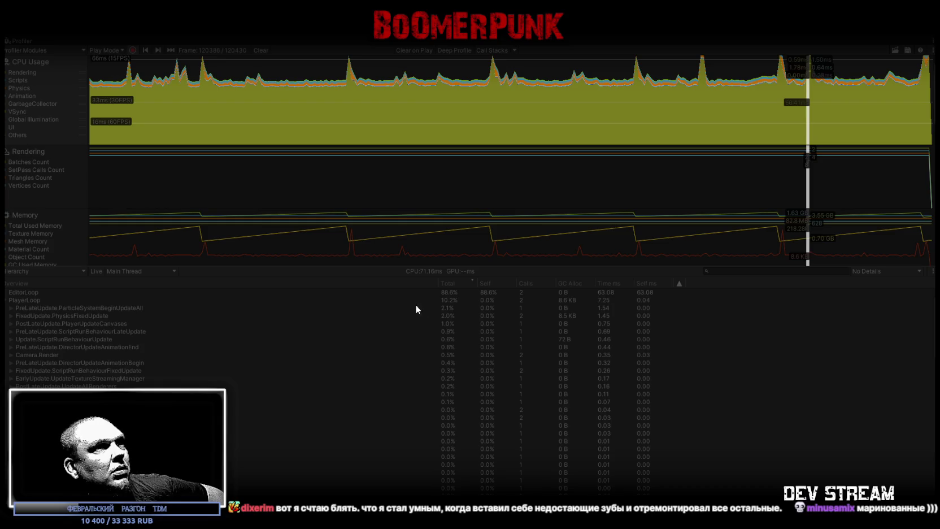
pyautogui.click(11, 307)
pyautogui.click(18, 316)
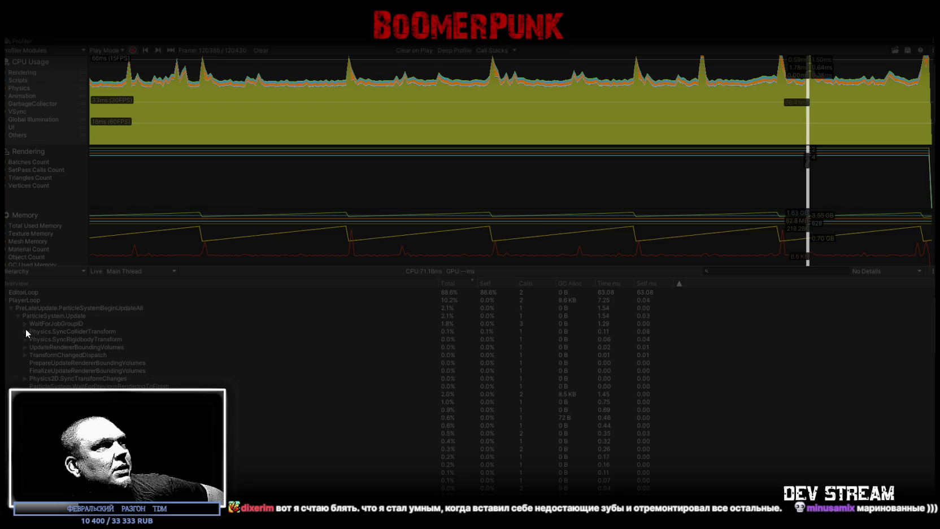
pyautogui.click(23, 323)
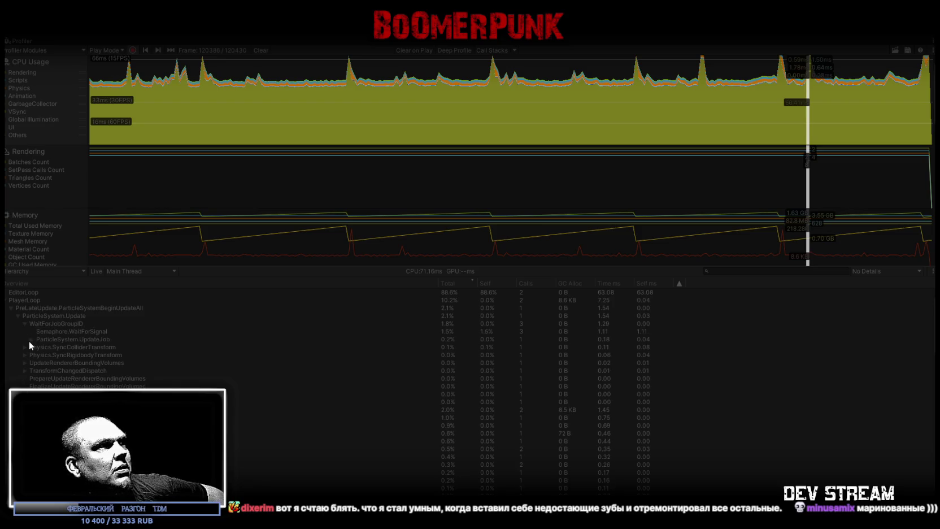
pyautogui.click(33, 340)
pyautogui.click(31, 339)
# - Inspect the costs of CollisionModule, UpdateJob, Semaphore.WaitForSignal and WaitForJobGroupID in the graph
pyautogui.click(68, 348)
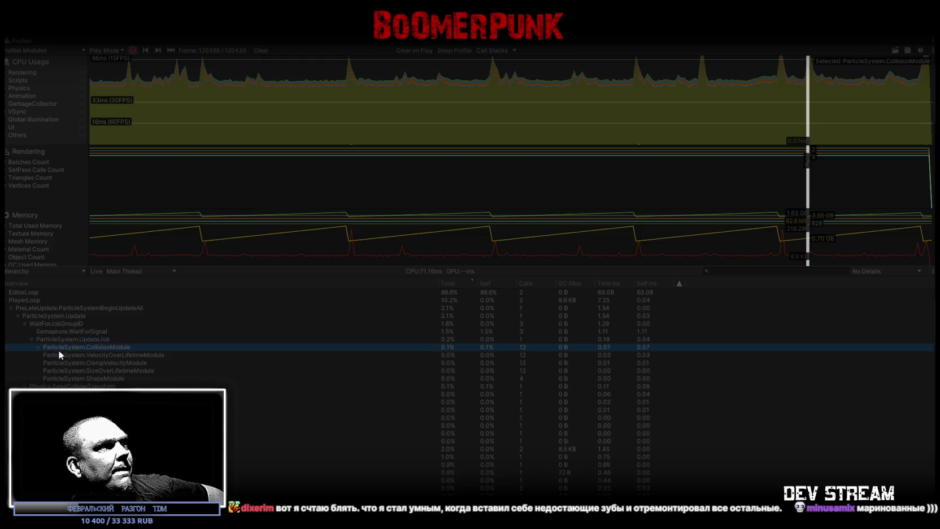
pyautogui.click(38, 347)
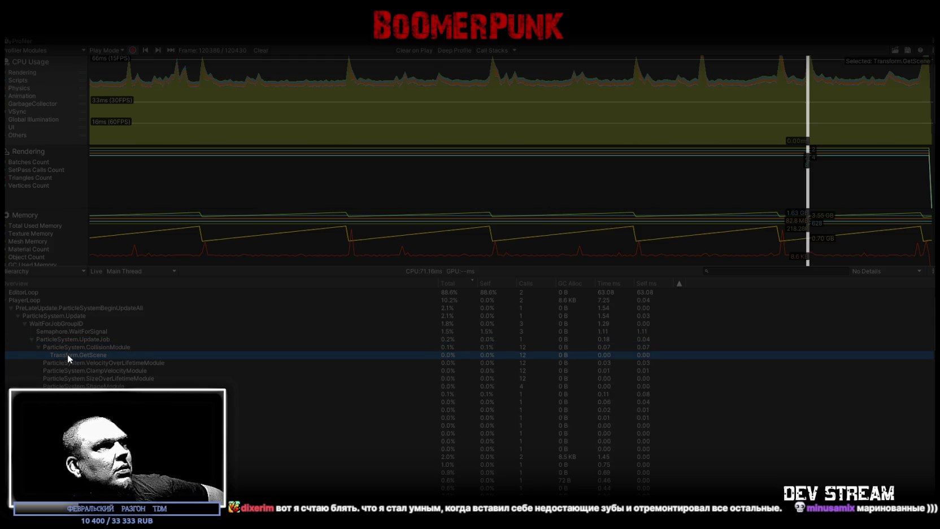
pyautogui.click(68, 340)
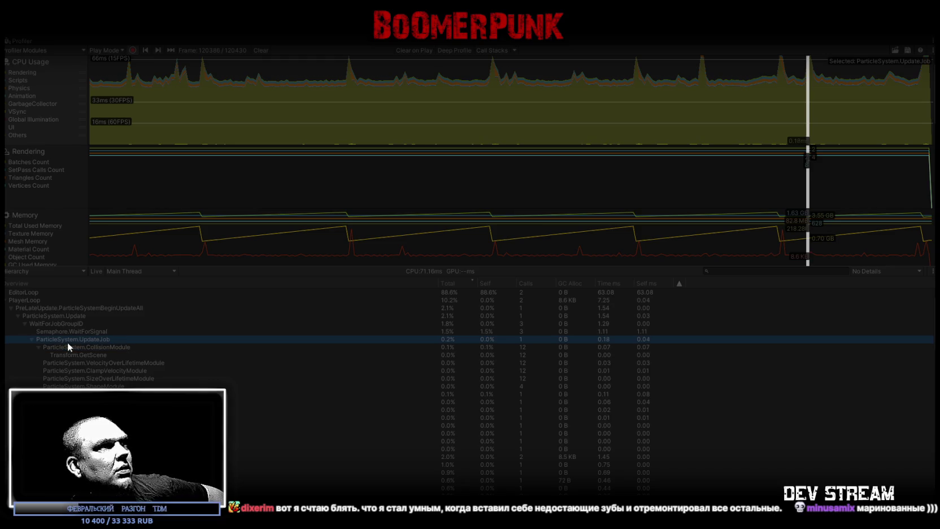
pyautogui.click(62, 332)
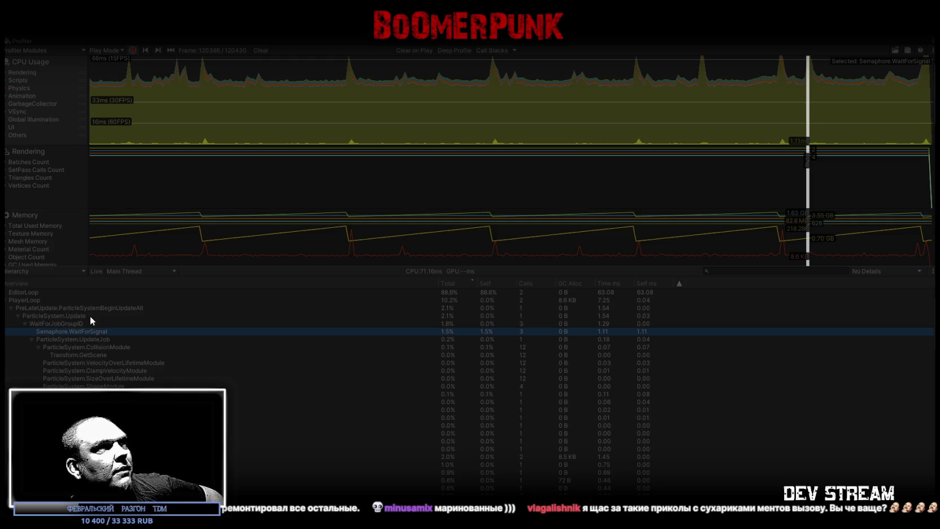
pyautogui.click(62, 323)
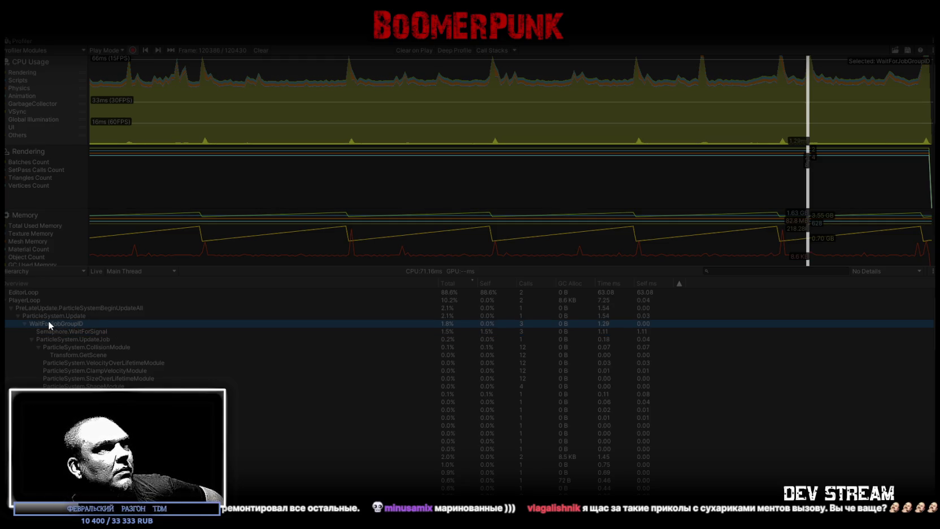
pyautogui.scroll(-3, 288, 376)
pyautogui.scroll(3, 288, 380)
# - Sort by GC allocation and expand PhysicsFixedUpdate's trigger callbacks to inspect OnTriggerEnter's GC.Alloc
pyautogui.click(567, 282)
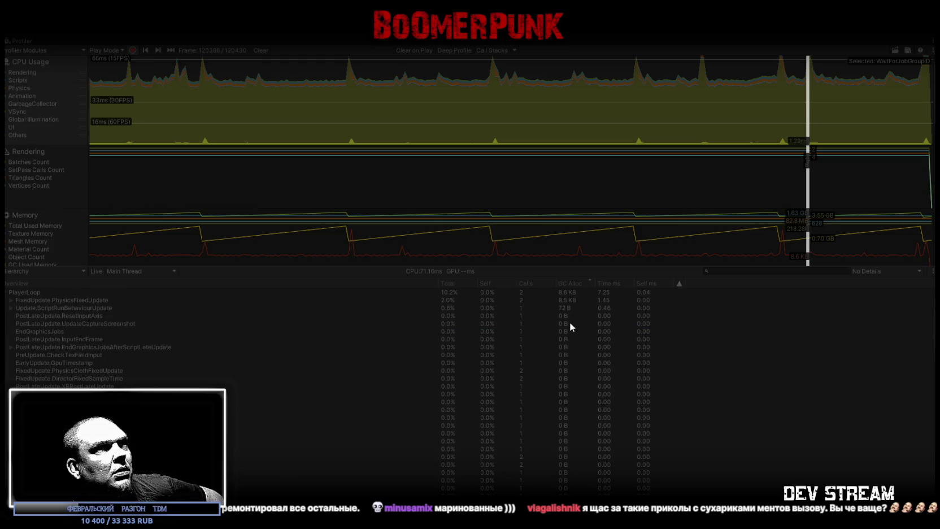
pyautogui.click(11, 299)
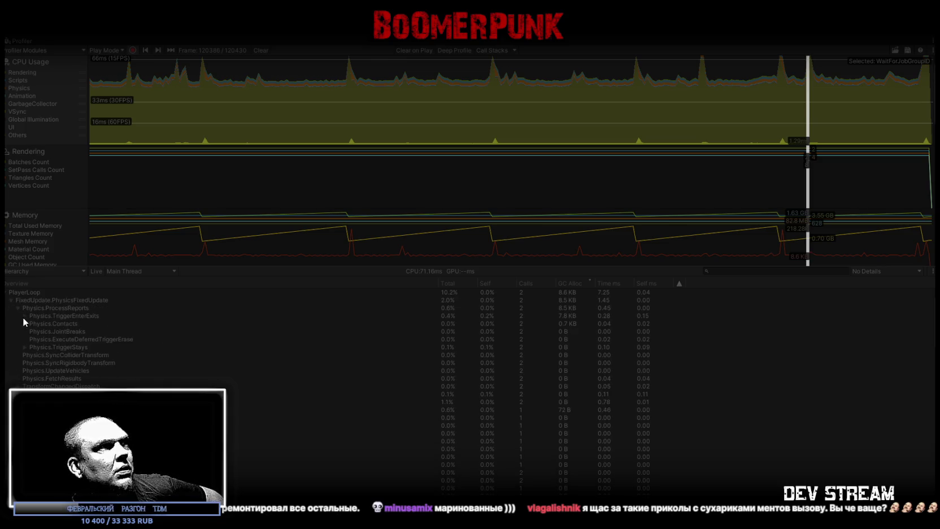
pyautogui.click(25, 316)
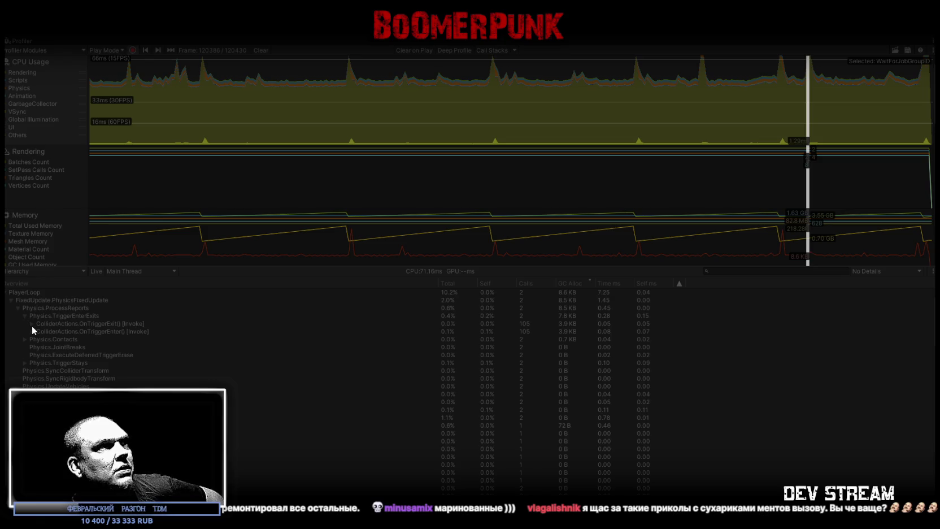
pyautogui.click(31, 323)
pyautogui.click(31, 338)
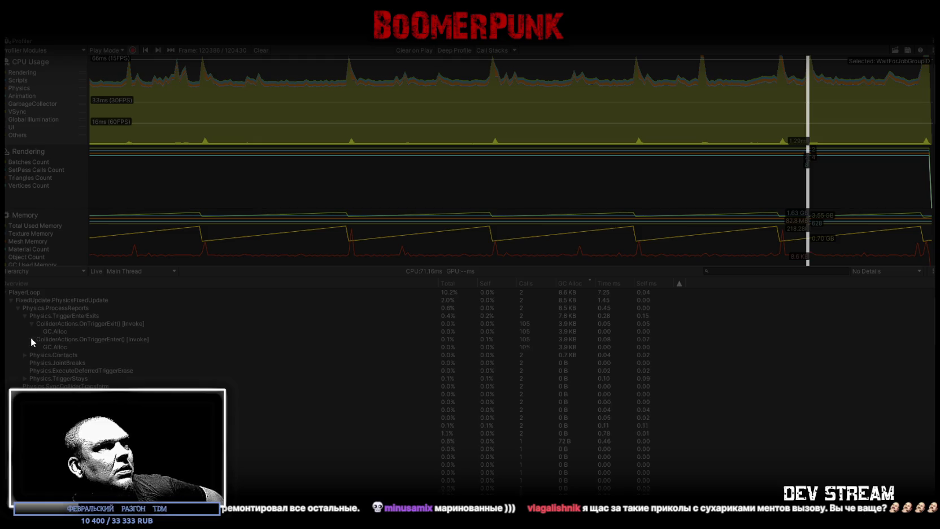
pyautogui.click(56, 331)
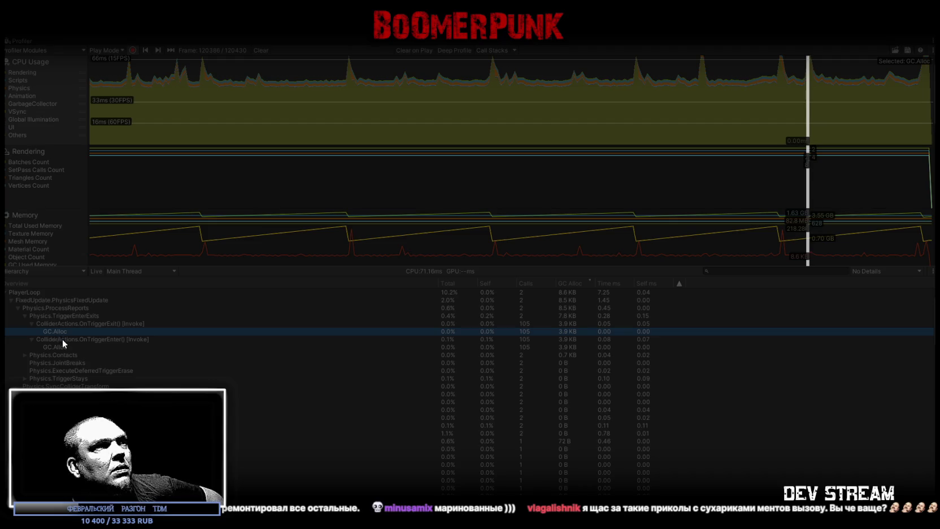
pyautogui.click(59, 346)
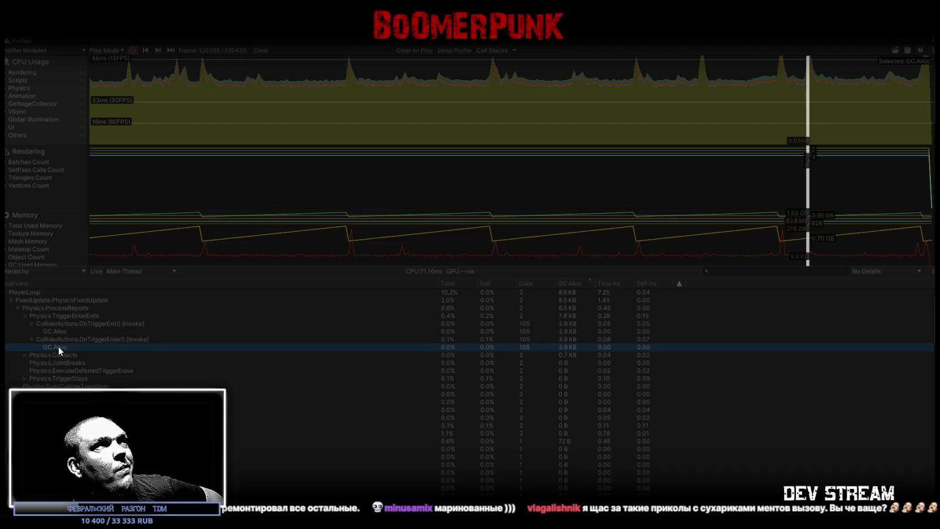
# - Restore the docked layout, enlarge the breakdown list, and check OnTriggerExit and Physics.Contacts costs
pyautogui.doubleClick(22, 40)
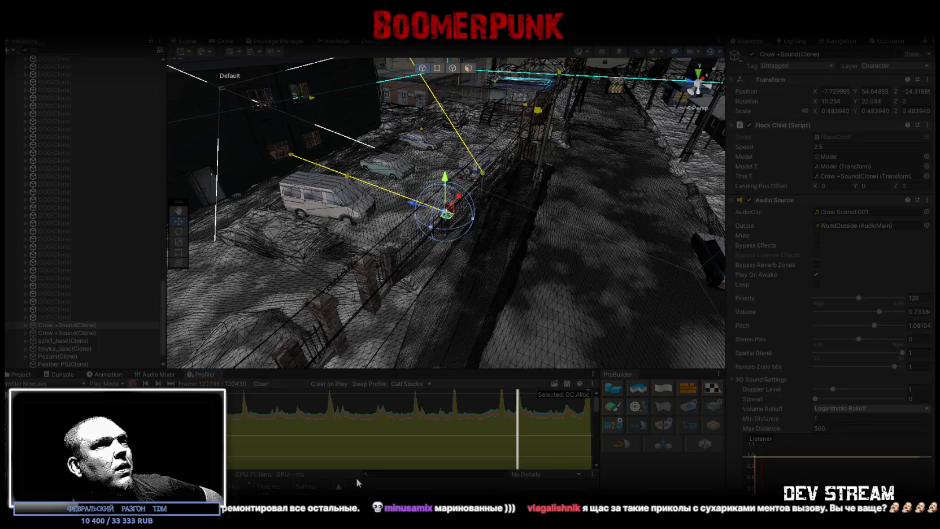
pyautogui.moveTo(351, 473); pyautogui.dragTo(351, 412)
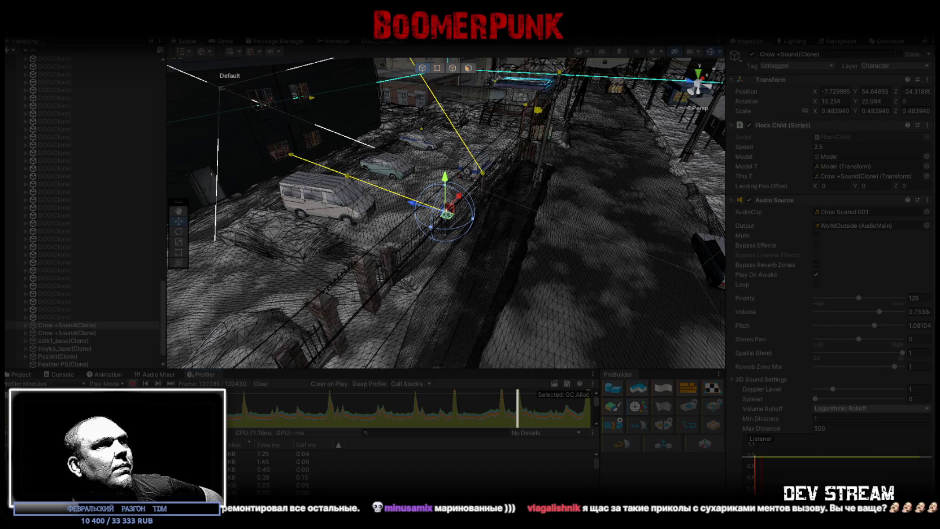
pyautogui.click(395, 454)
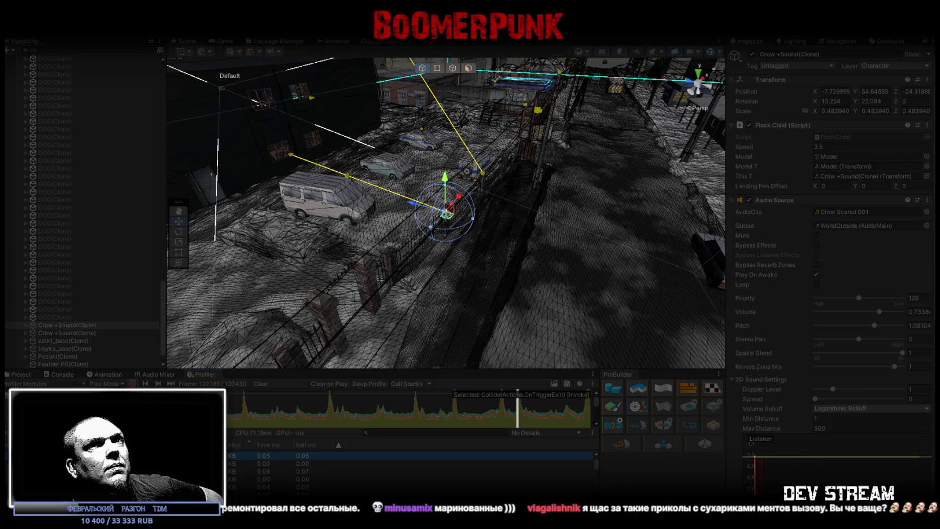
pyautogui.click(395, 487)
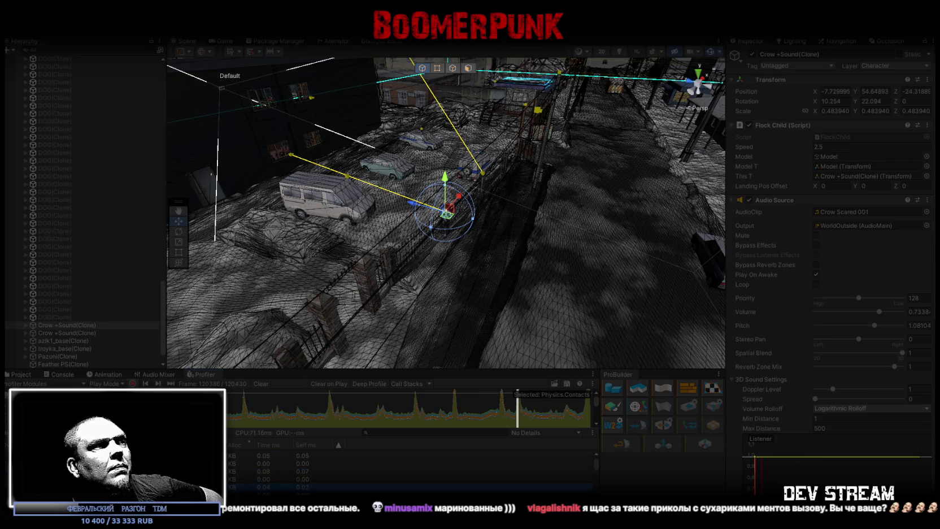
# - Check the next GC.Alloc and BF_PlayerSnow.OnCollisionStay() costs, then show the Game view
pyautogui.scroll(-3, 410, 466)
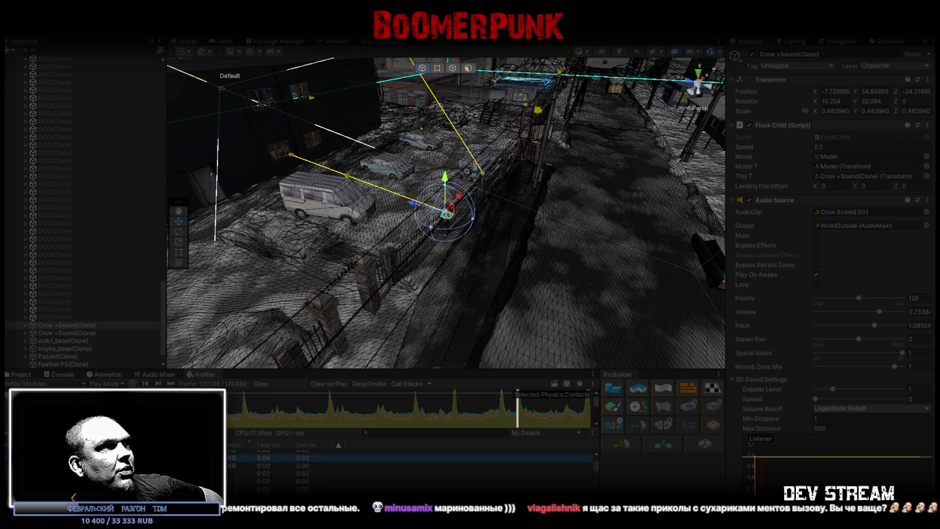
pyautogui.click(396, 465)
pyautogui.click(396, 473)
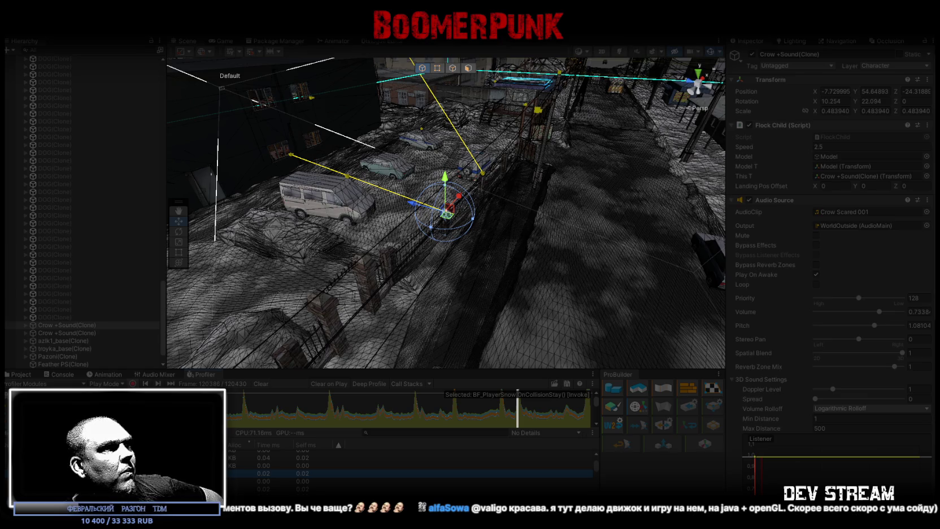
pyautogui.scroll(-3, 412, 469)
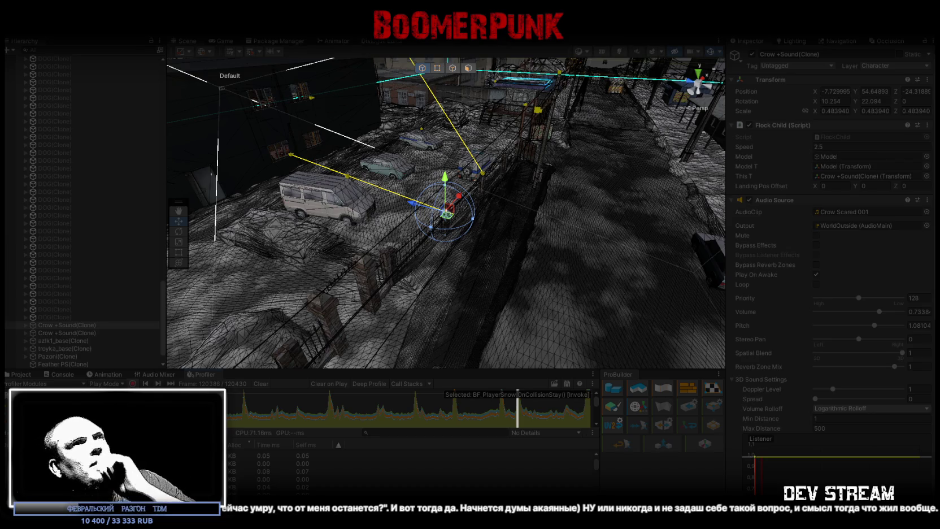
pyautogui.click(225, 41)
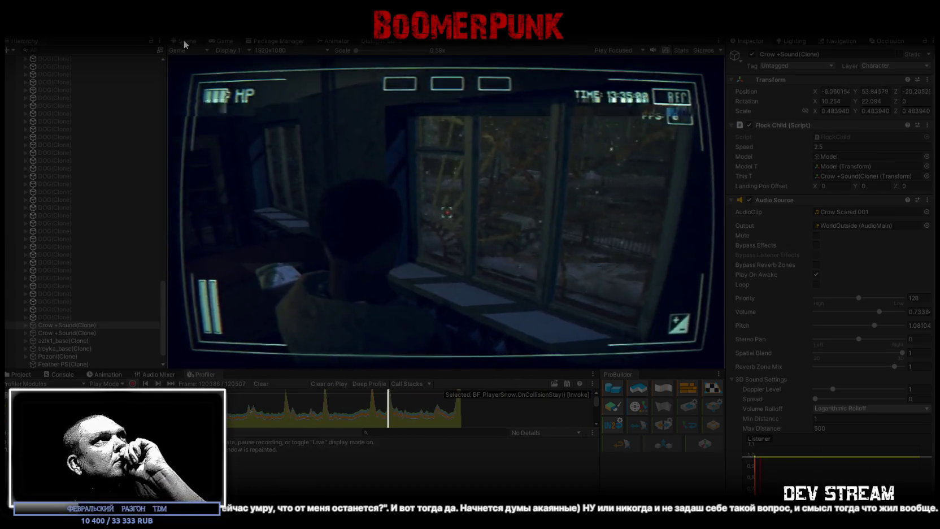
# - Switch to the Scene view and show the Project panel in place of the Profiler
pyautogui.click(185, 40)
pyautogui.click(16, 375)
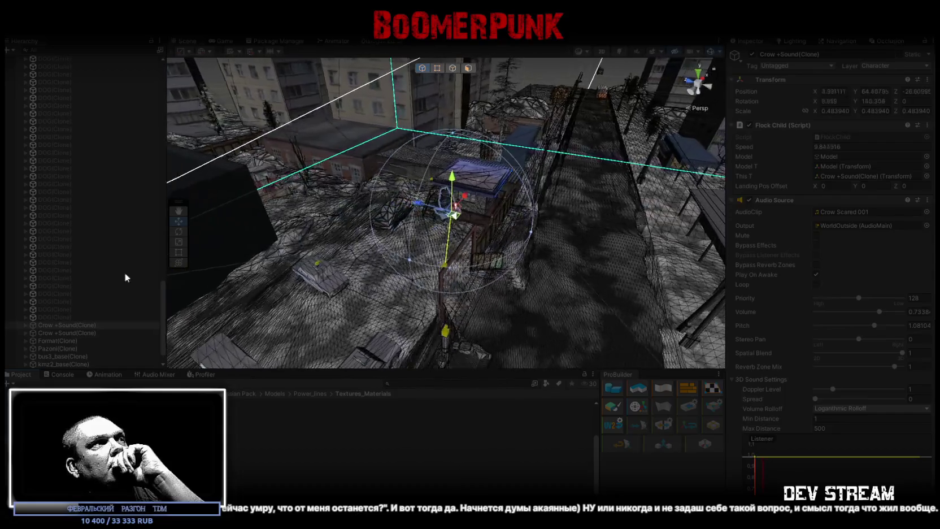
# - Select the second Crow +Sound(Clone) and frame it in the Scene view
pyautogui.click(75, 333)
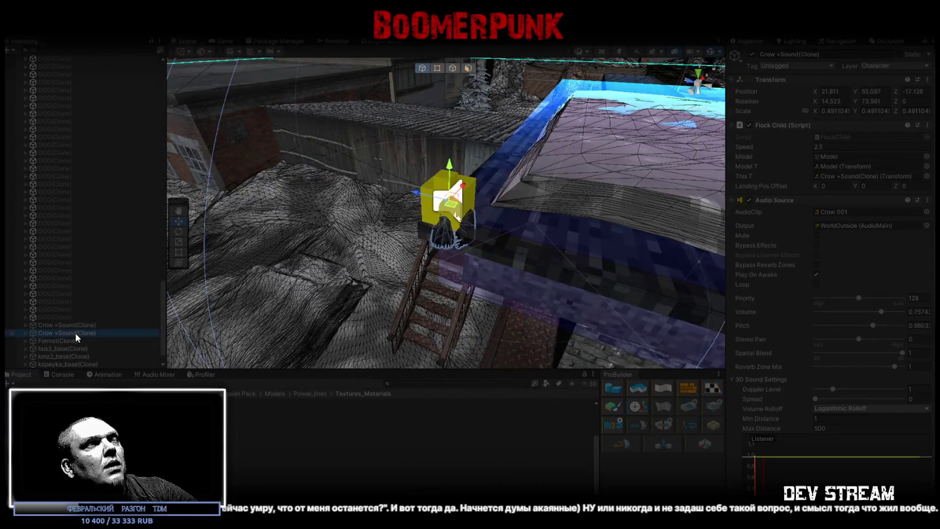
pyautogui.scroll(-3, 439, 243)
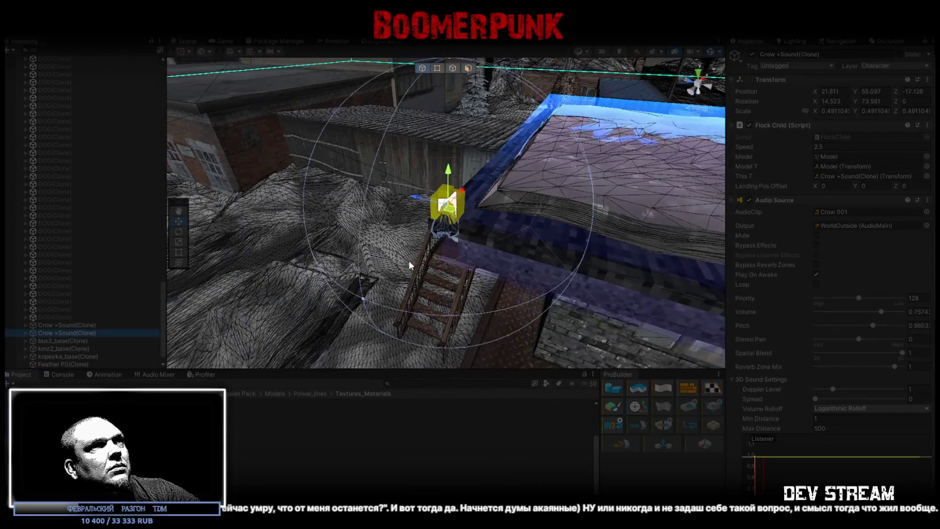
pyautogui.doubleClick(94, 333)
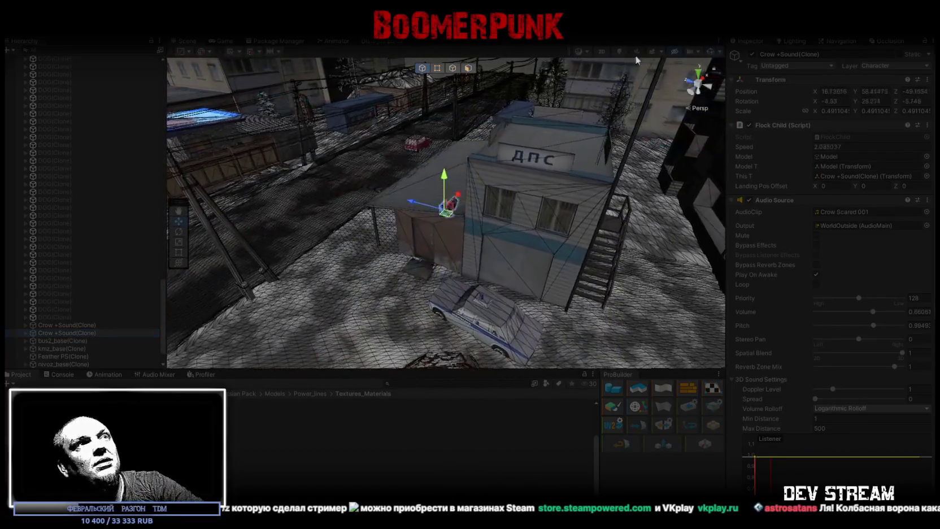
# - Maximize the Game view and walk the character around the office to the windows and desk
pyautogui.click(223, 39)
pyautogui.doubleClick(224, 38)
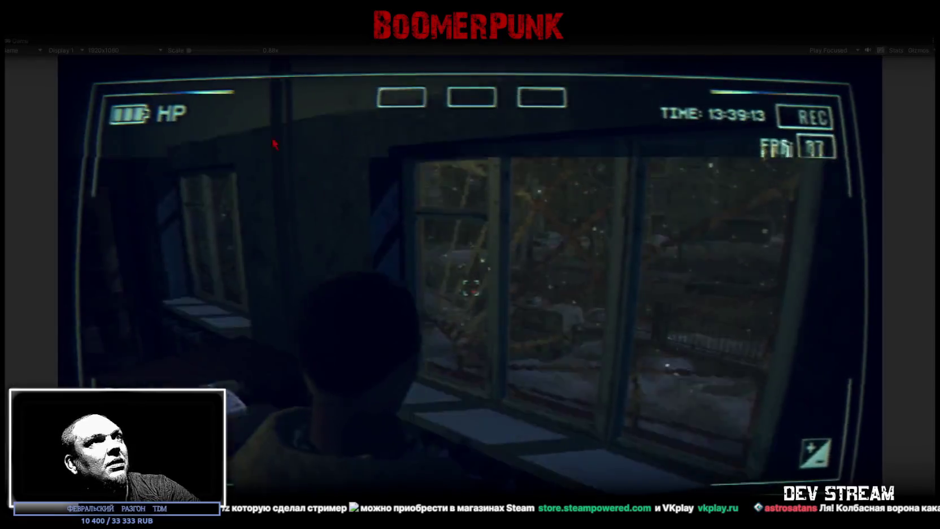
pyautogui.press('w')
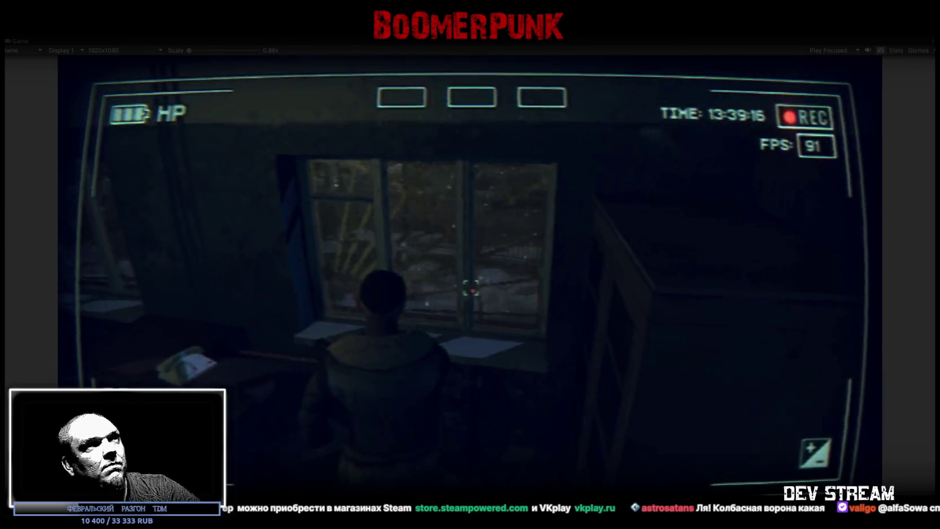
pyautogui.press('w')
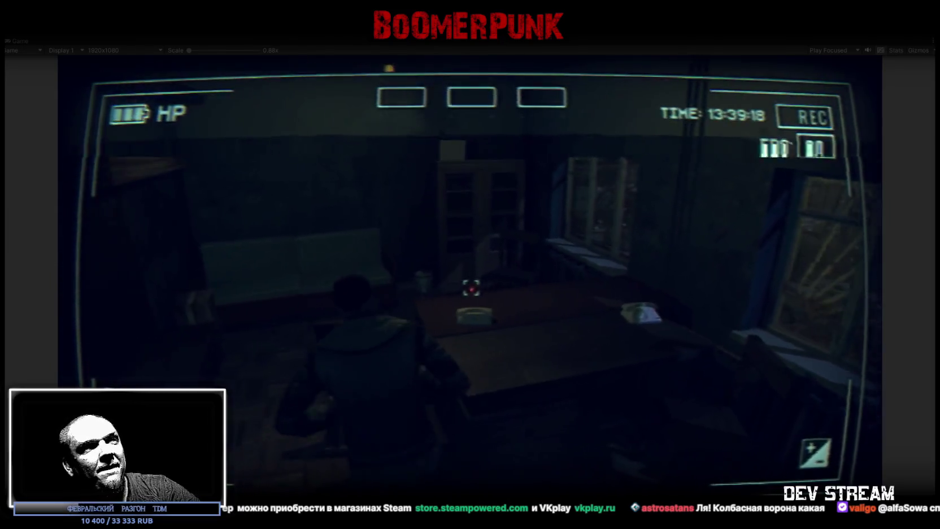
pyautogui.press('w')
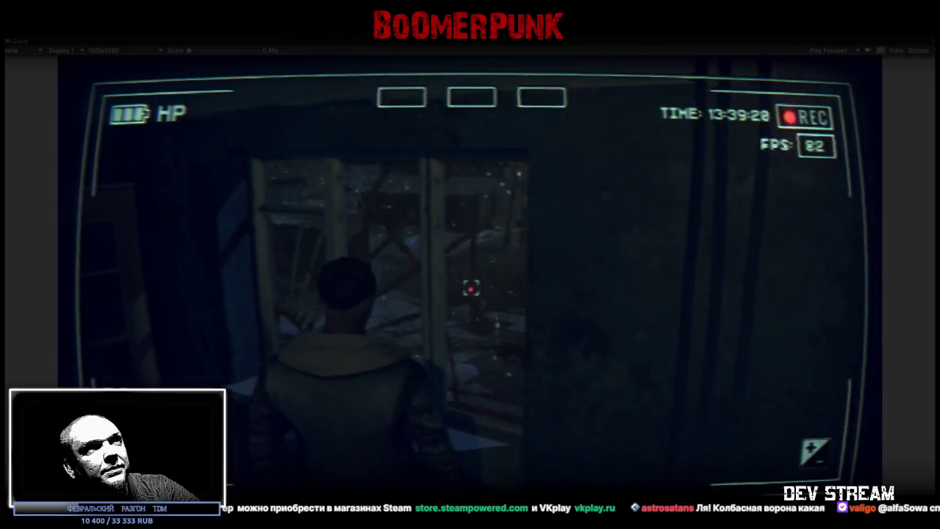
pyautogui.press('w')
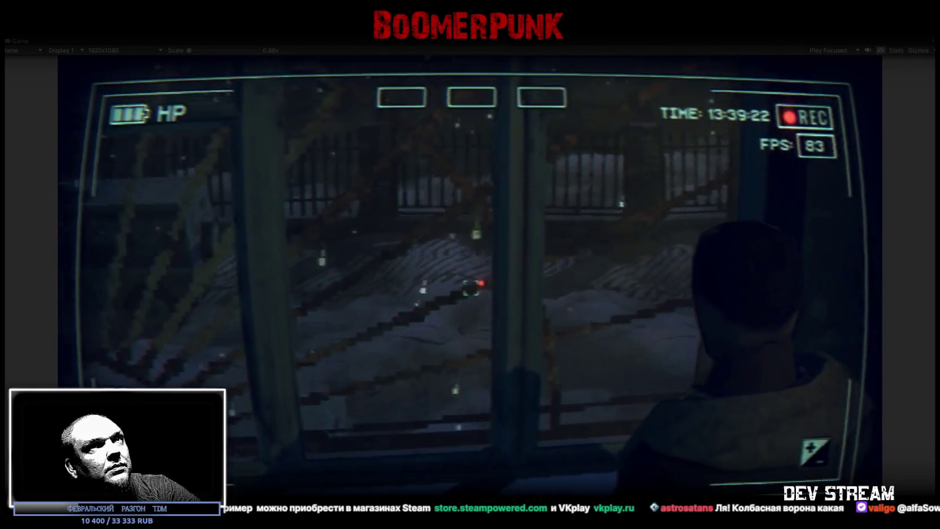
pyautogui.press('w')
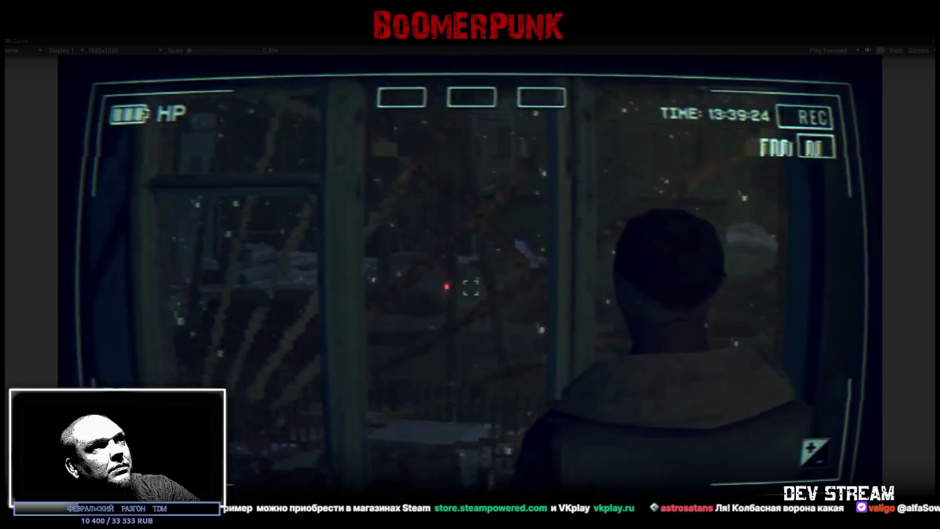
pyautogui.press('w')
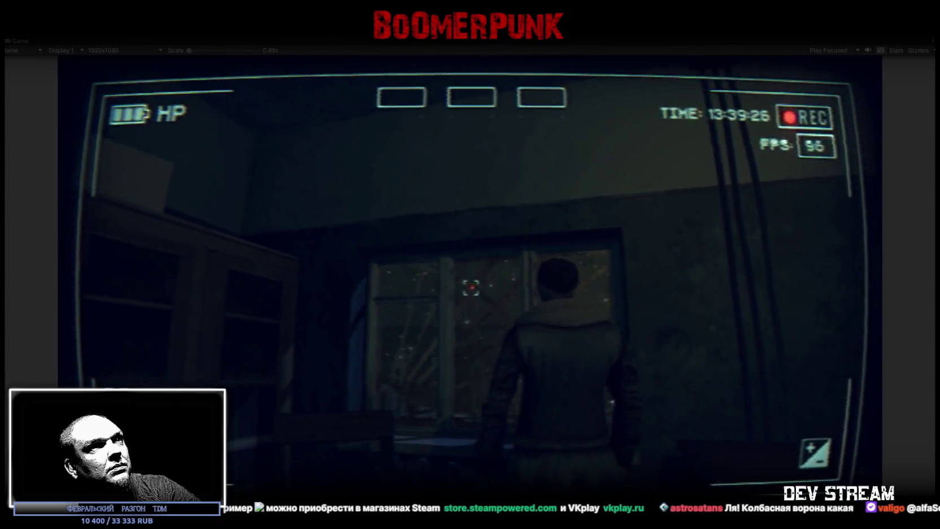
pyautogui.press('w')
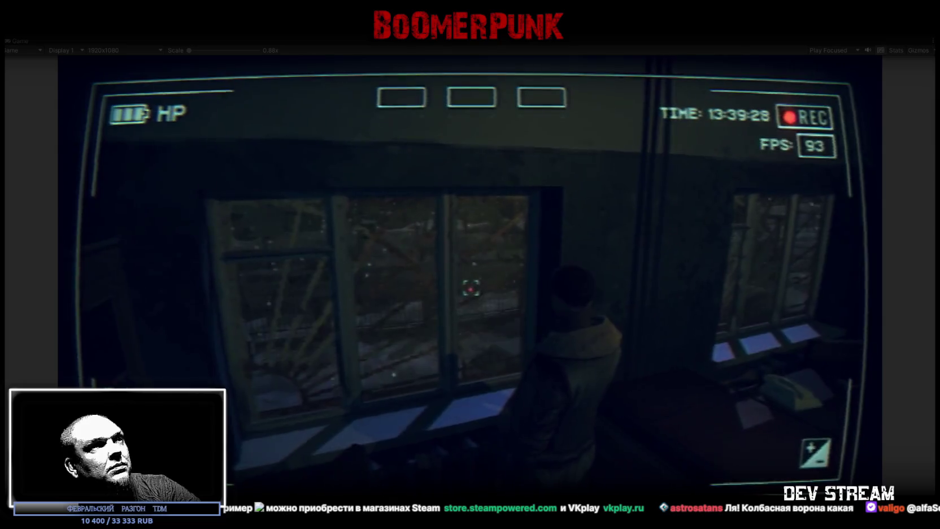
pyautogui.press('w')
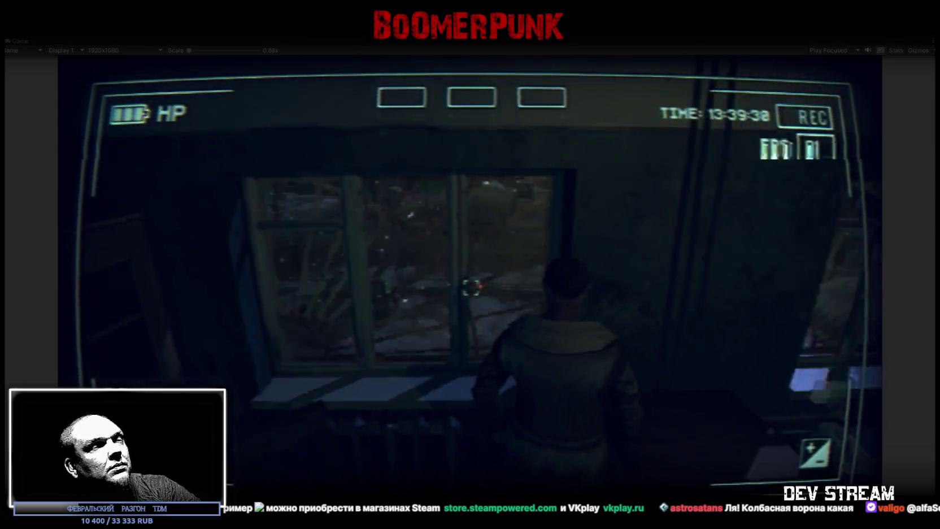
pyautogui.press('w')
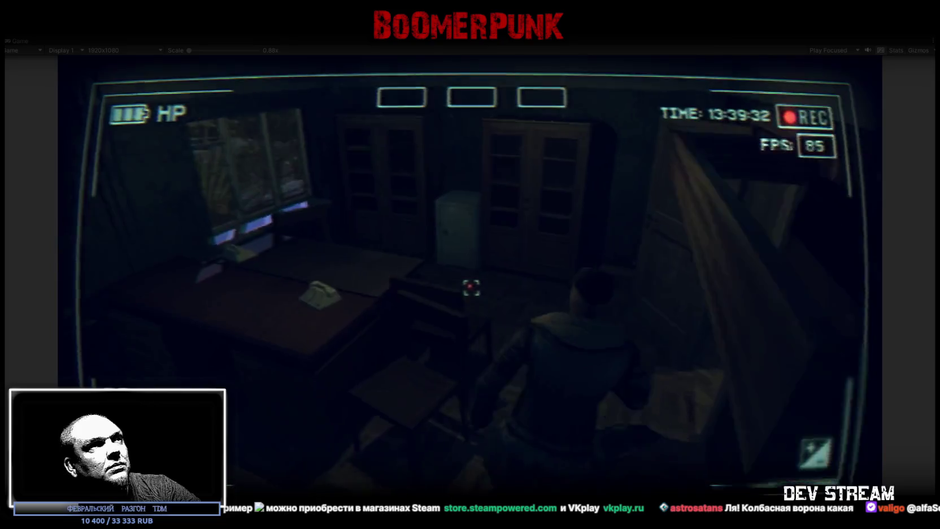
pyautogui.press('w')
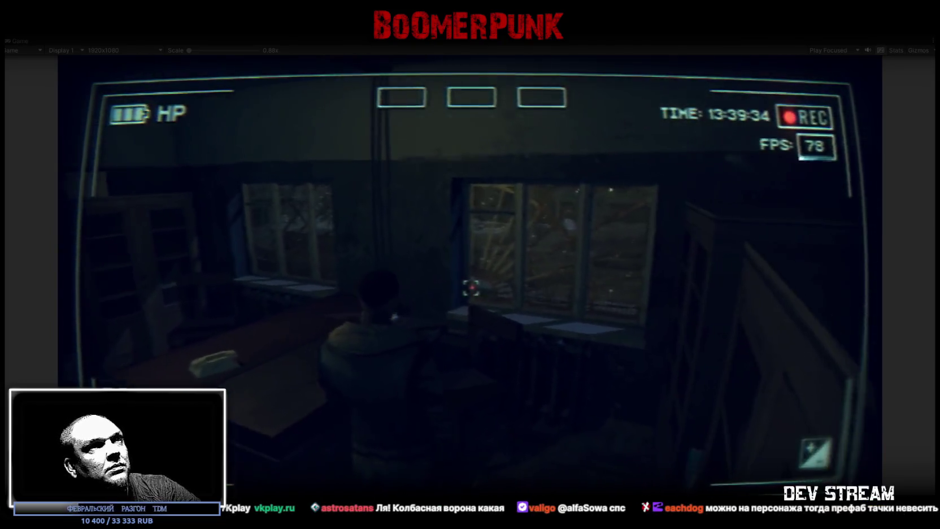
pyautogui.press('w')
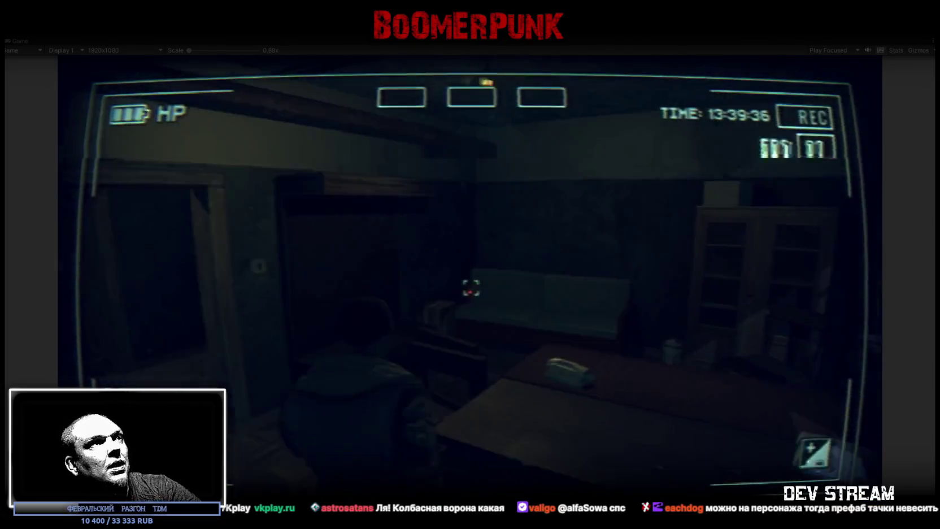
# - Toggle the in-game camcorder menu and stop Play mode with Ctrl+P
pyautogui.press('Tab')
pyautogui.press('Escape')
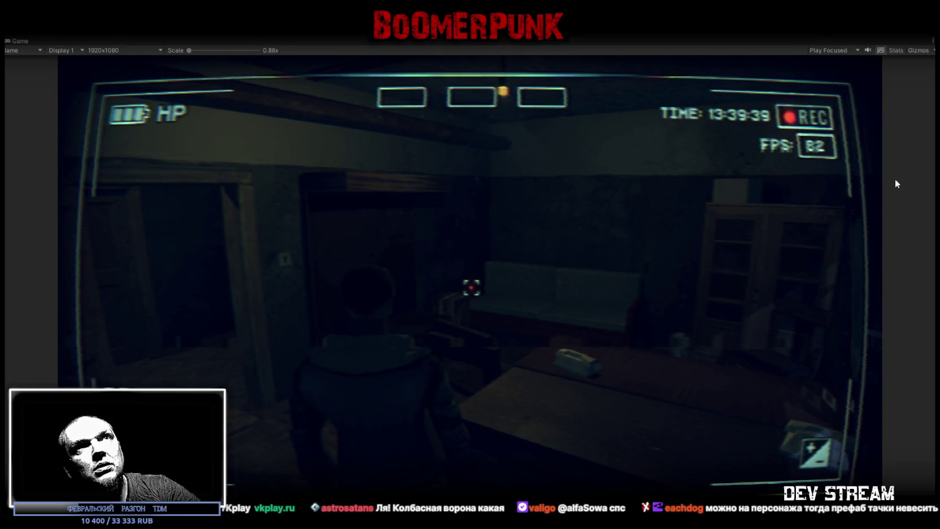
pyautogui.hotkey('ctrl', 'p')
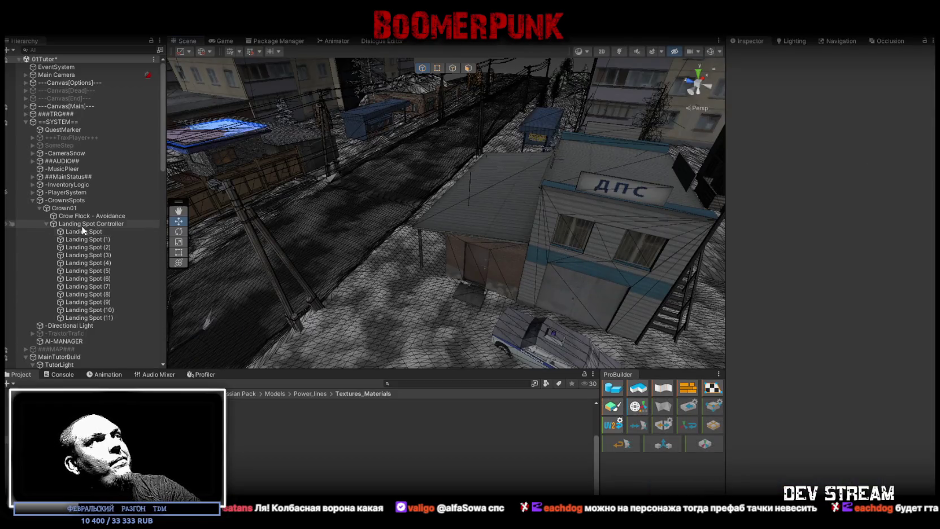
# - Set Crow Flock - Avoidance's Frame Skipping to 2 and Bird Amount to 1
pyautogui.click(92, 216)
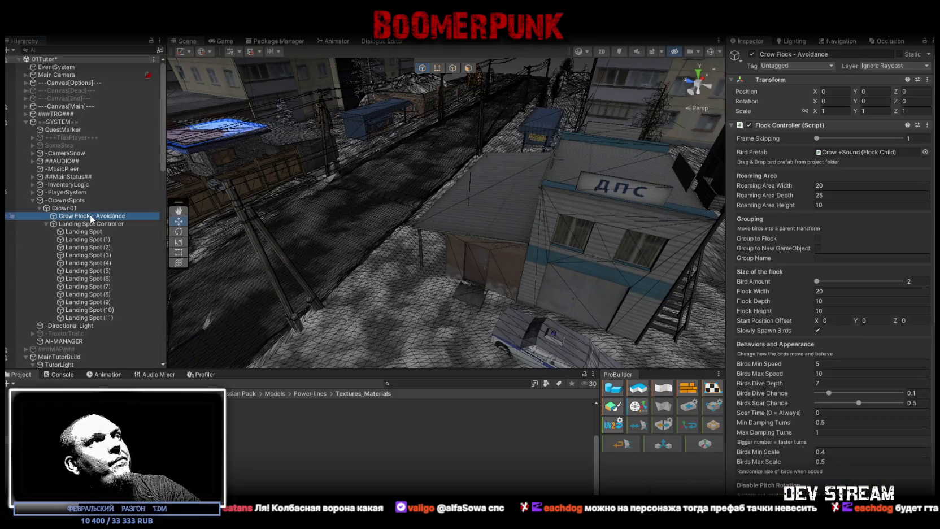
pyautogui.click(919, 139)
pyautogui.write('2')
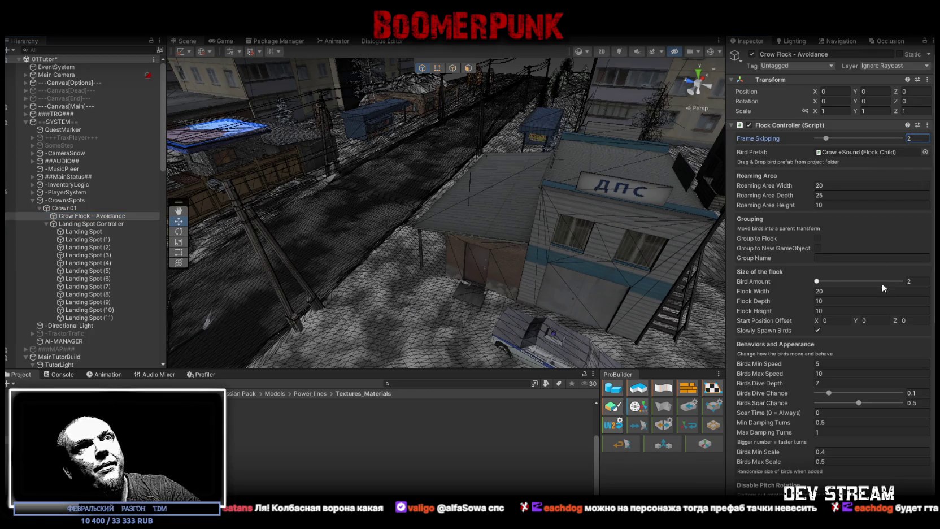
pyautogui.click(916, 282)
pyautogui.write('1')
# - Orbit the scene over the street and select the ParkPostBase balcony building
pyautogui.moveTo(404, 158)
pyautogui.mouseDown()
pyautogui.moveTo(519, 240)
pyautogui.moveTo(533, 228)
pyautogui.mouseUp()
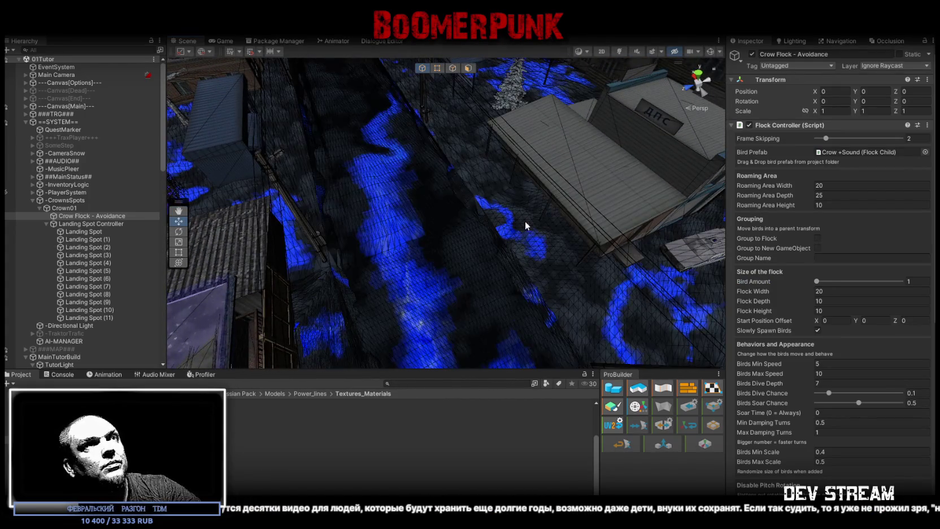
pyautogui.moveTo(517, 218)
pyautogui.mouseDown()
pyautogui.moveTo(90, 180)
pyautogui.moveTo(486, 186)
pyautogui.mouseUp()
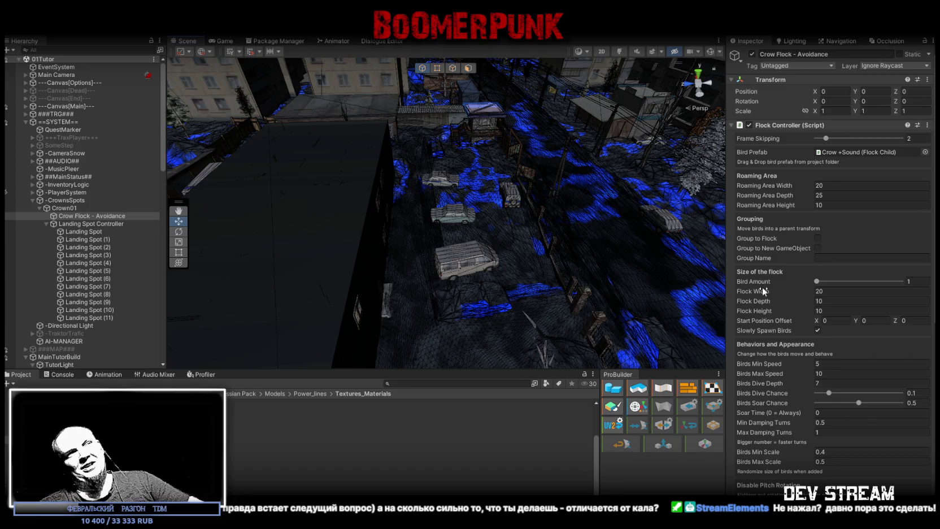
pyautogui.moveTo(576, 216)
pyautogui.mouseDown()
pyautogui.moveTo(545, 200)
pyautogui.moveTo(568, 155)
pyautogui.mouseUp()
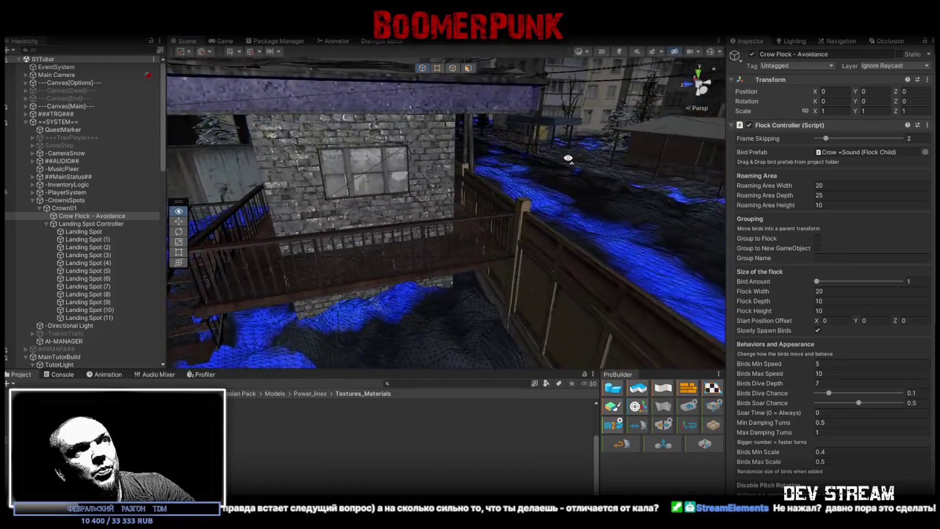
pyautogui.moveTo(568, 155); pyautogui.dragTo(509, 196)
pyautogui.click(502, 259)
pyautogui.moveTo(505, 253)
pyautogui.mouseDown()
pyautogui.moveTo(578, 281)
pyautogui.moveTo(660, 233)
pyautogui.moveTo(448, 210)
pyautogui.moveTo(429, 186)
pyautogui.mouseUp()
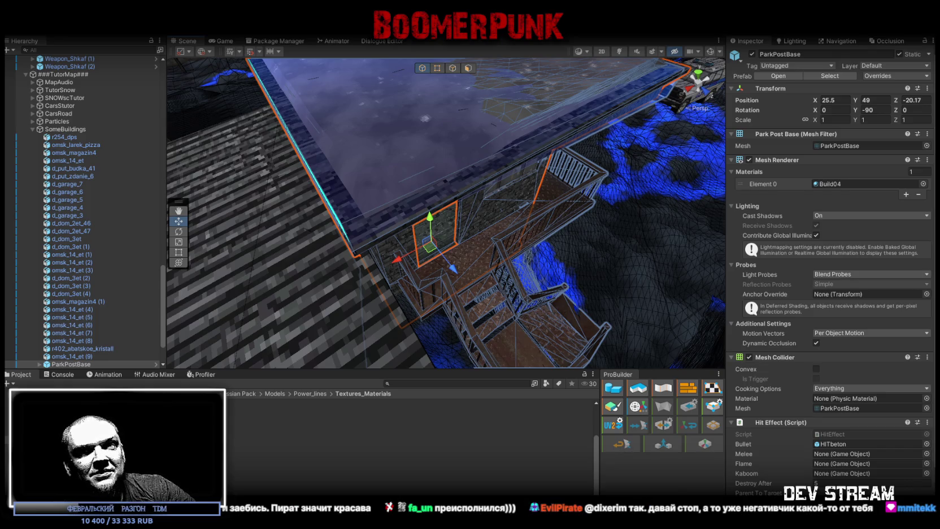
pyautogui.moveTo(537, 265); pyautogui.dragTo(584, 213)
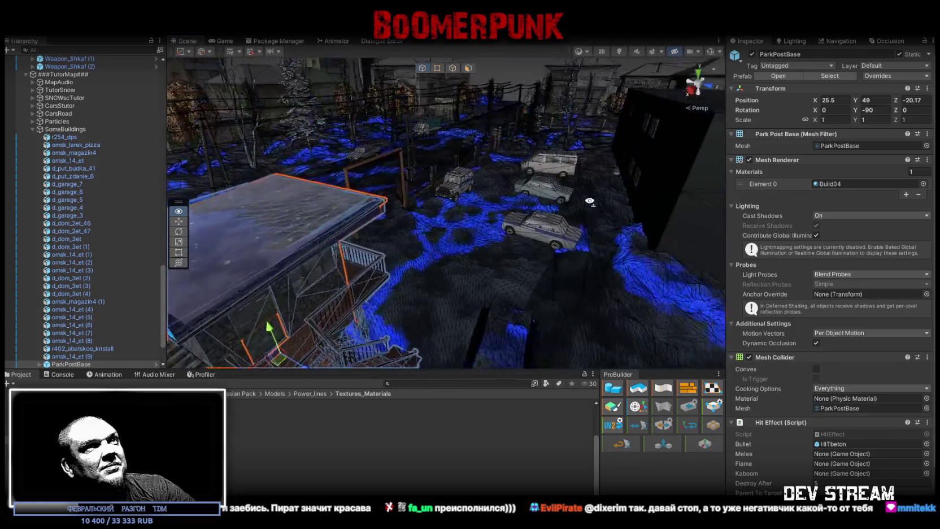
pyautogui.press('f')
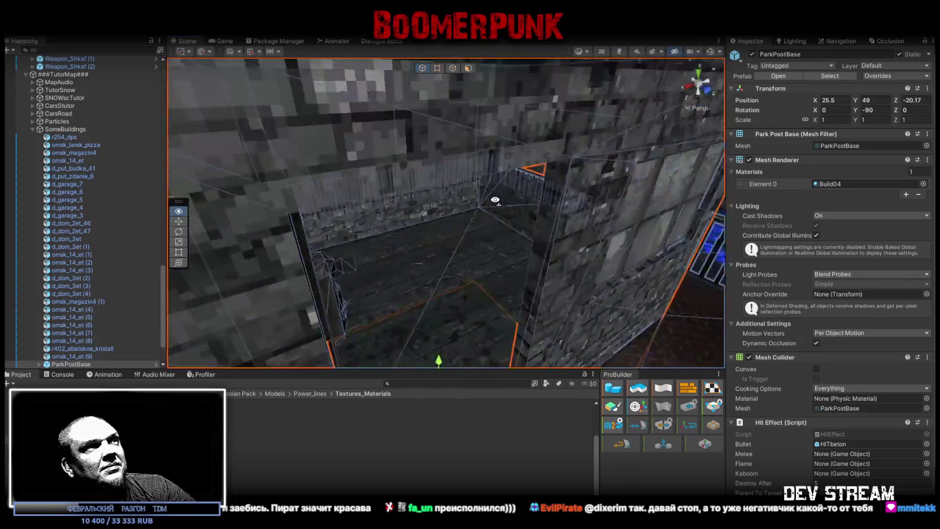
pyautogui.moveTo(731, 164); pyautogui.dragTo(181, 207)
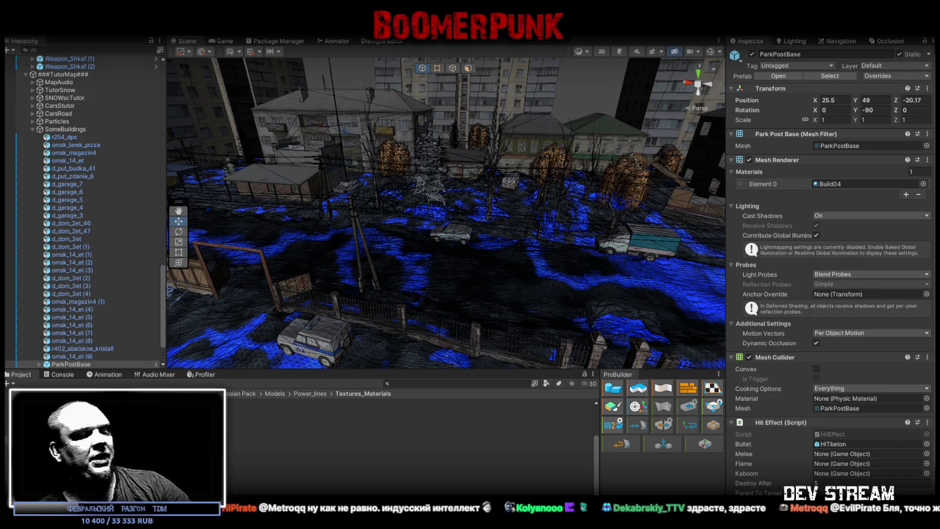
pyautogui.moveTo(420, 266)
pyautogui.mouseDown()
pyautogui.moveTo(341, 270)
pyautogui.moveTo(354, 294)
pyautogui.mouseUp()
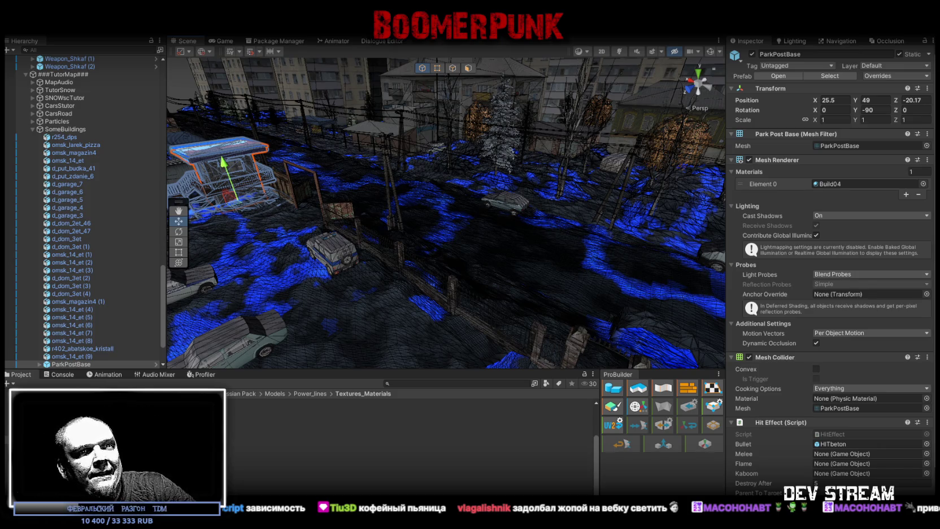
# - Select MilitiaBase_1f and open its BuildOtutor texture's import settings and preview
pyautogui.moveTo(374, 239)
pyautogui.mouseDown()
pyautogui.moveTo(245, 222)
pyautogui.moveTo(305, 222)
pyautogui.mouseUp()
pyautogui.click(353, 253)
pyautogui.click(416, 213)
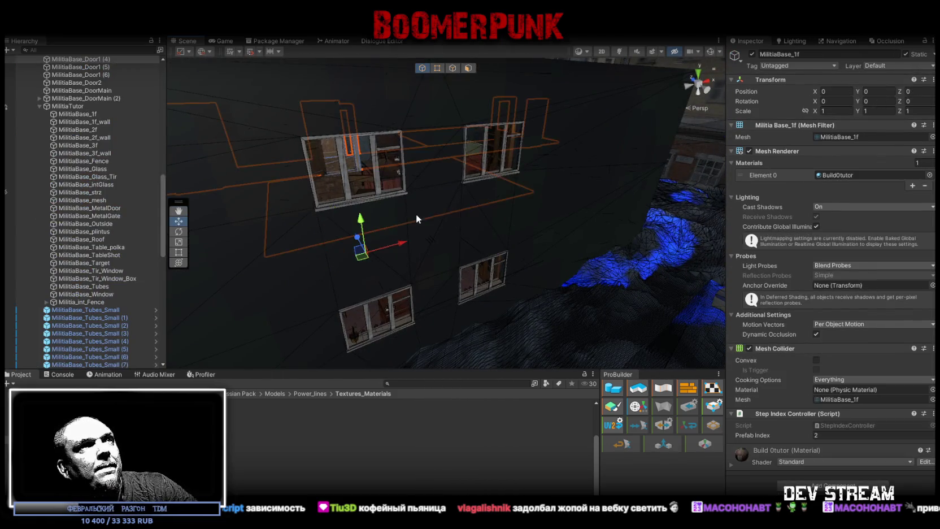
pyautogui.scroll(-10, 421, 208)
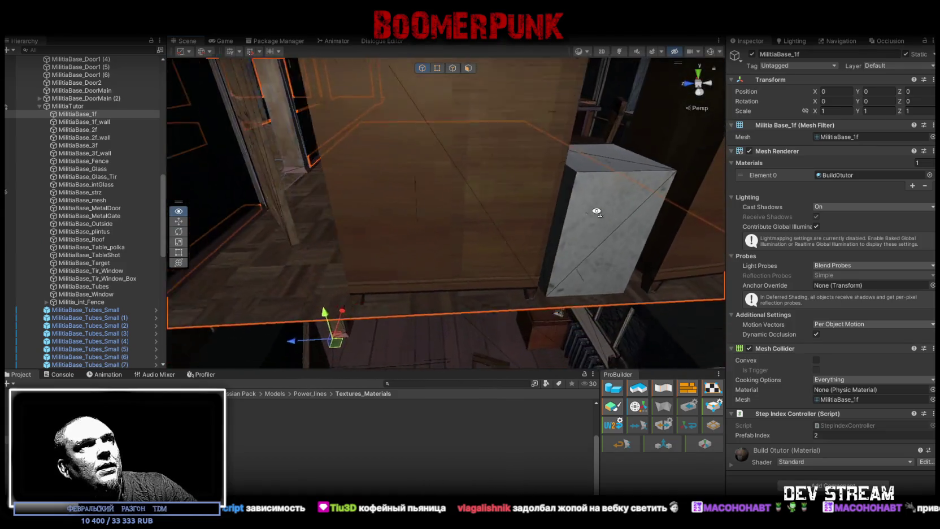
pyautogui.click(833, 175)
pyautogui.doubleClick(834, 176)
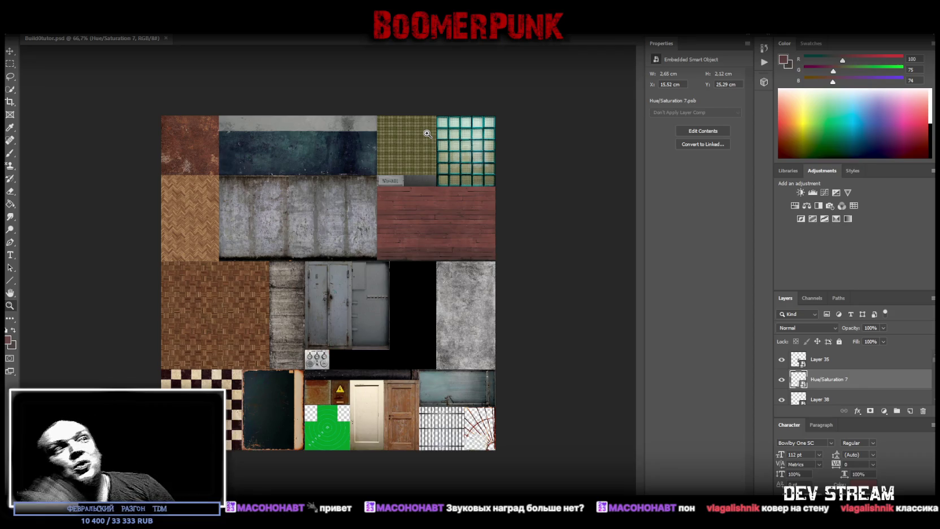
# - Toggle the door, gauge and Layer 38 layers off and on to identify them
pyautogui.click(782, 359)
pyautogui.click(781, 359)
pyautogui.click(781, 379)
pyautogui.click(781, 380)
pyautogui.click(782, 399)
pyautogui.click(782, 399)
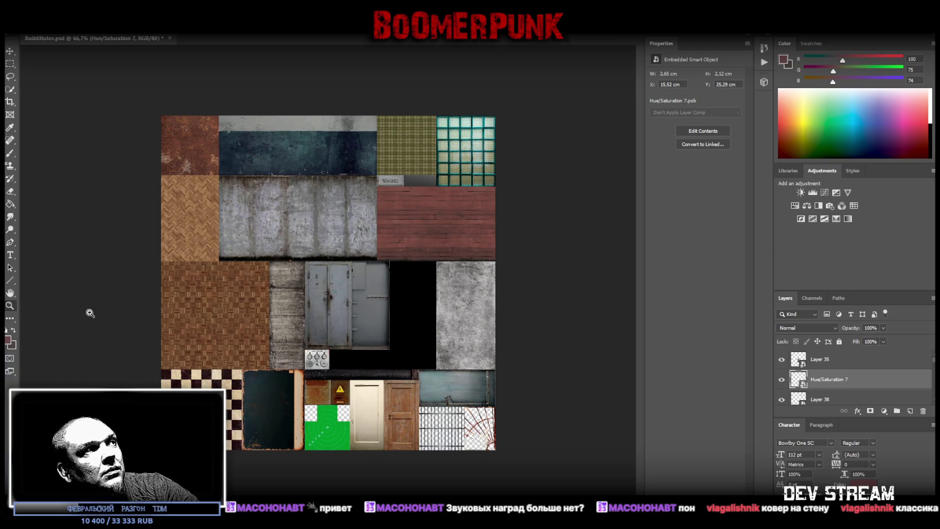
# - Zoom into the door texture, then switch to the browser's police-station interior photo
pyautogui.scroll(5, 422, 383)
pyautogui.scroll(-3, 422, 379)
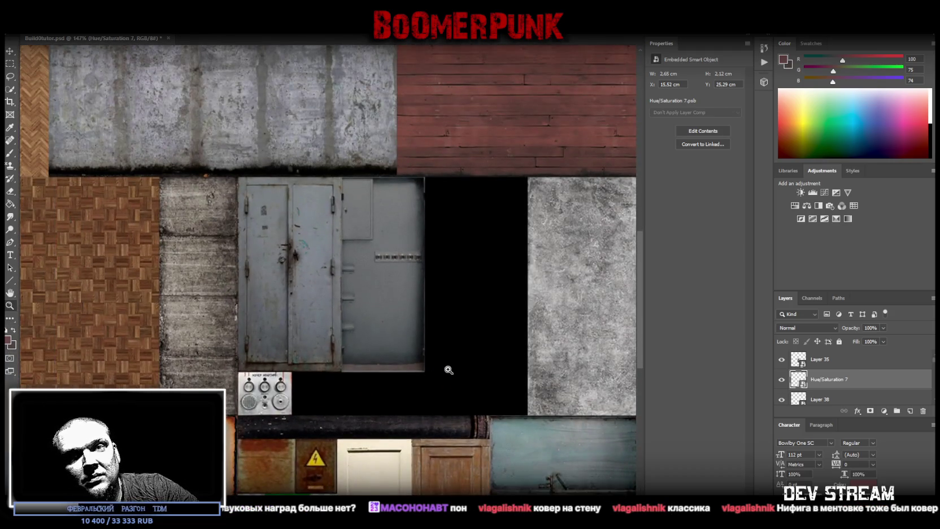
pyautogui.scroll(1, 444, 369)
pyautogui.scroll(1, 463, 369)
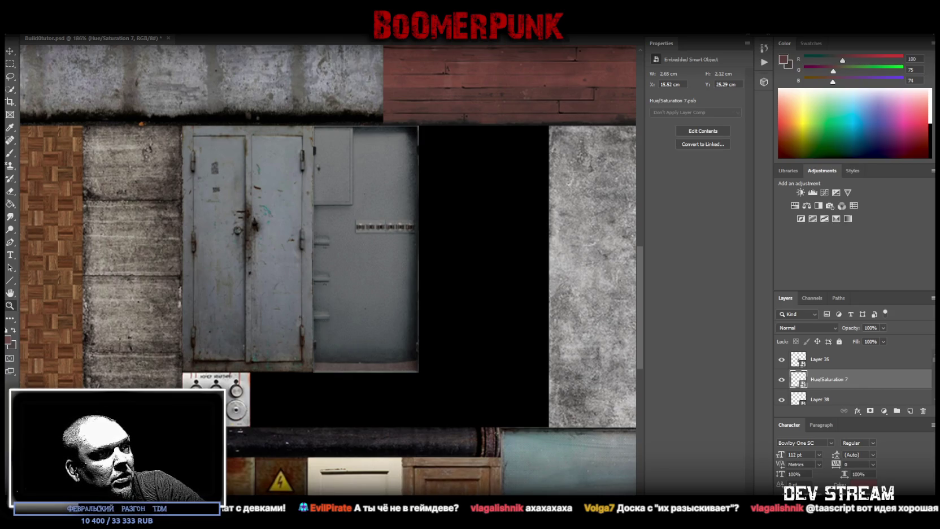
pyautogui.hotkey('alt', 'Tab')
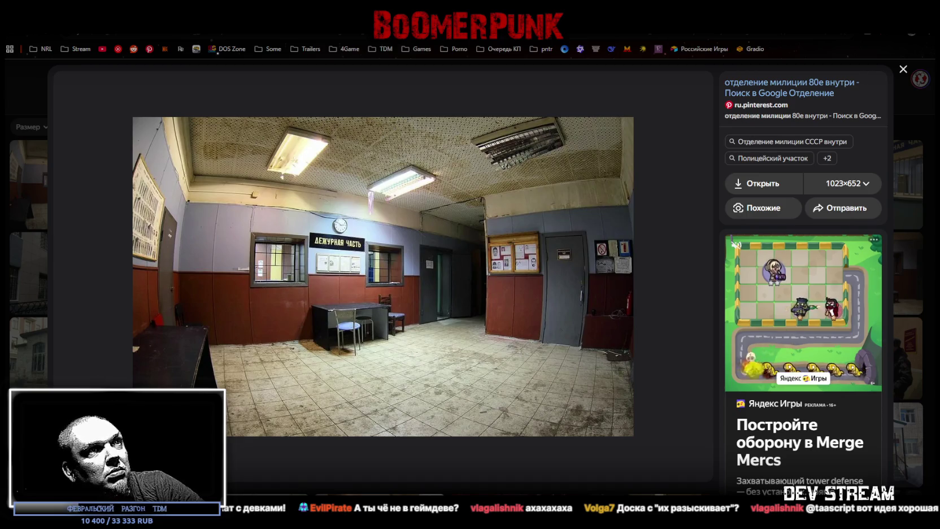
# - Leave the Yandex interior photo and return to the Build04atlas.psd texture atlas in Photoshop
pyautogui.hotkey('alt', 'Tab')
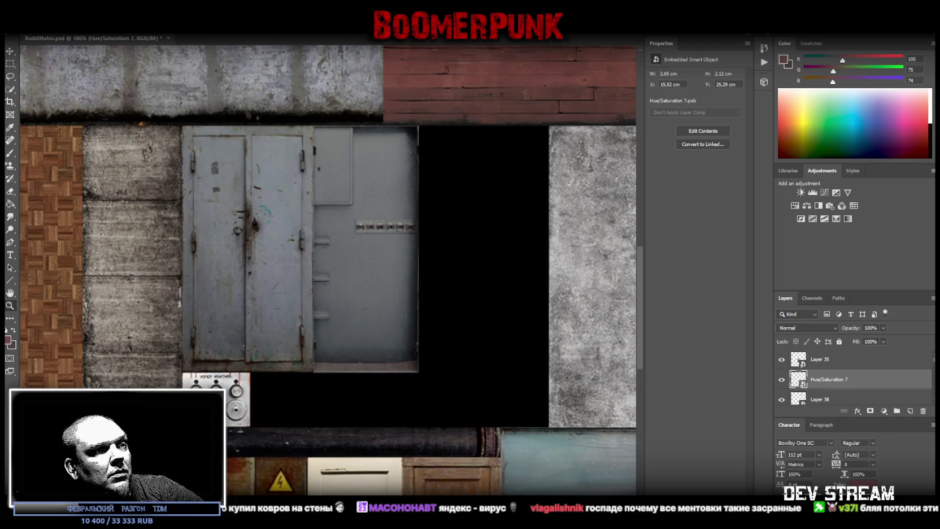
# - Save the atlas as a Photoshop-format copy named Build0tutor2.psd
pyautogui.hotkey('alt', 'f')
pyautogui.press('Escape')
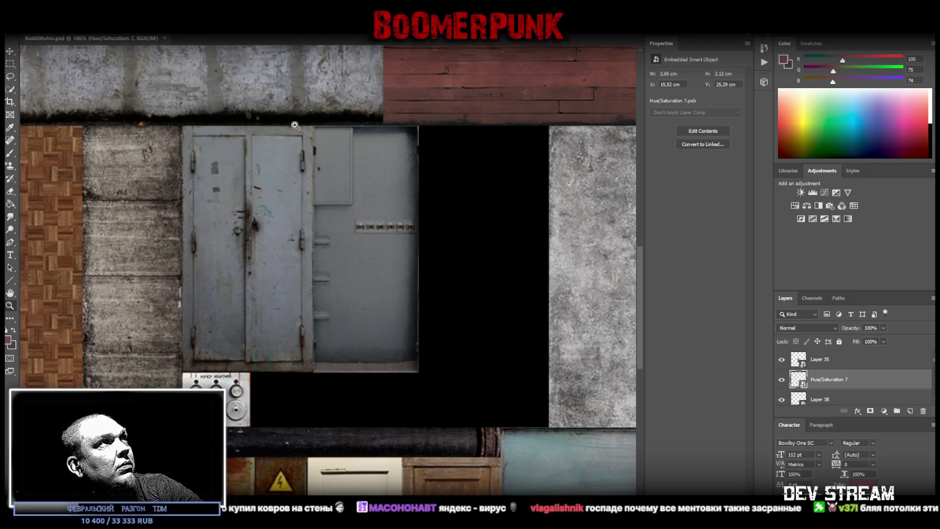
pyautogui.hotkey('alt', 'f')
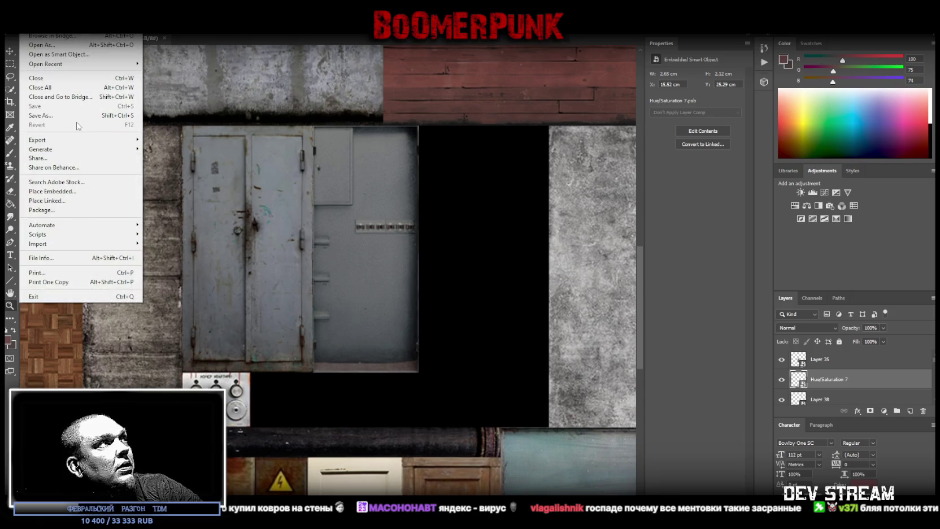
pyautogui.scroll(-2, 339, 187)
pyautogui.scroll(-2, 322, 209)
pyautogui.scroll(2, 310, 328)
pyautogui.scroll(1, 339, 329)
pyautogui.scroll(-1, 339, 330)
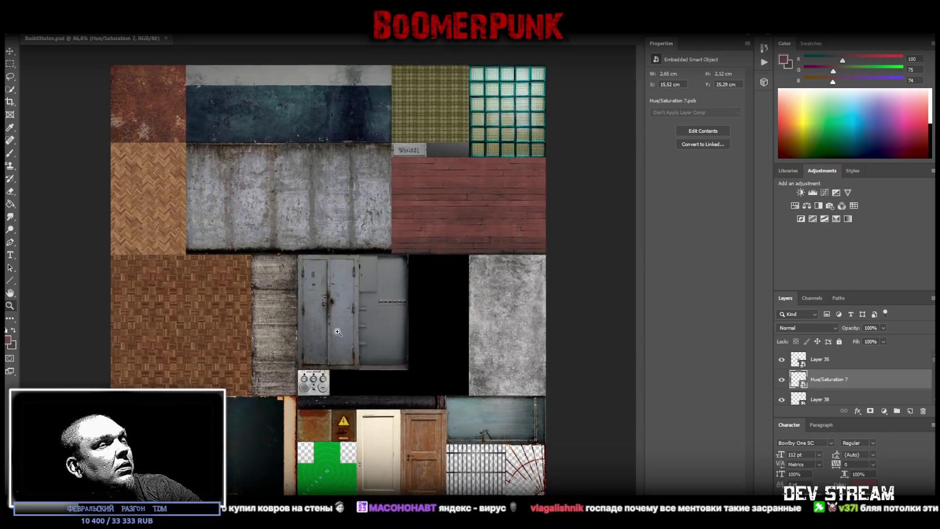
pyautogui.scroll(-1, 341, 322)
pyautogui.scroll(1, 340, 318)
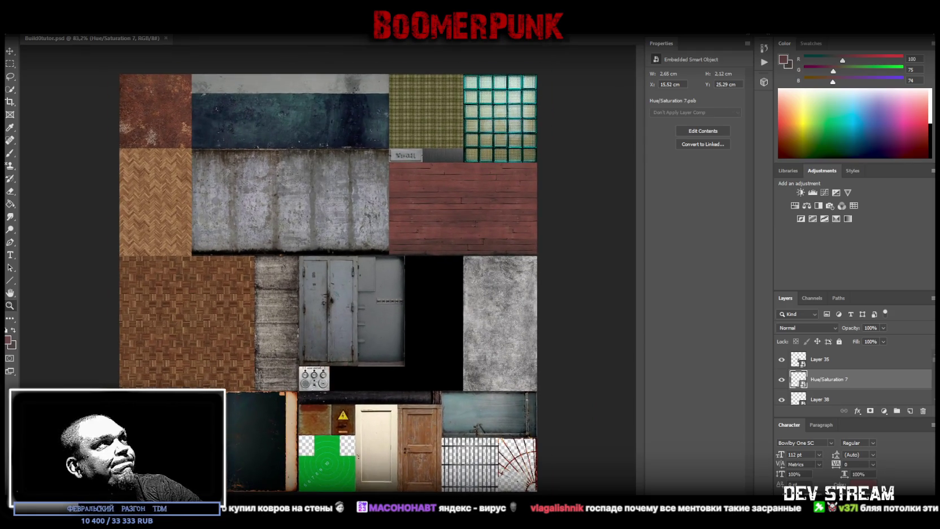
pyautogui.click(26, 11)
pyautogui.click(64, 116)
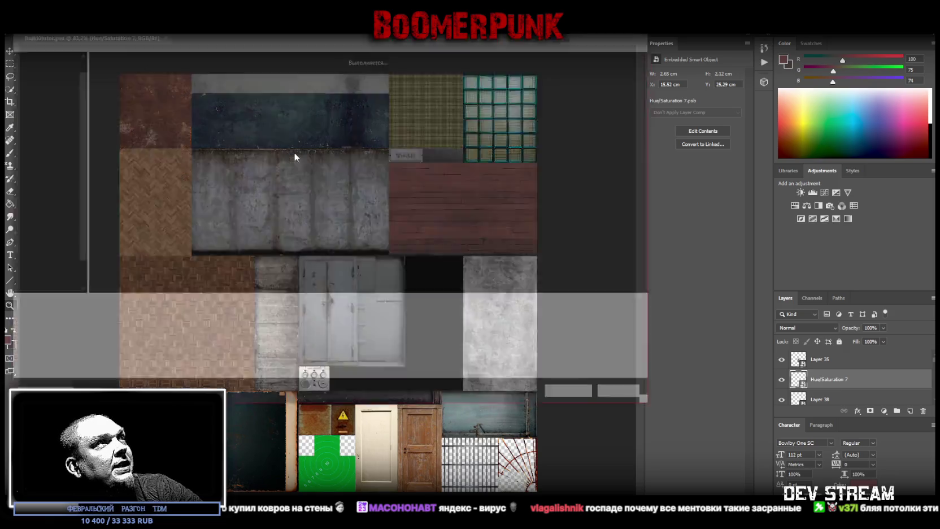
pyautogui.click(102, 306)
pyautogui.write('2')
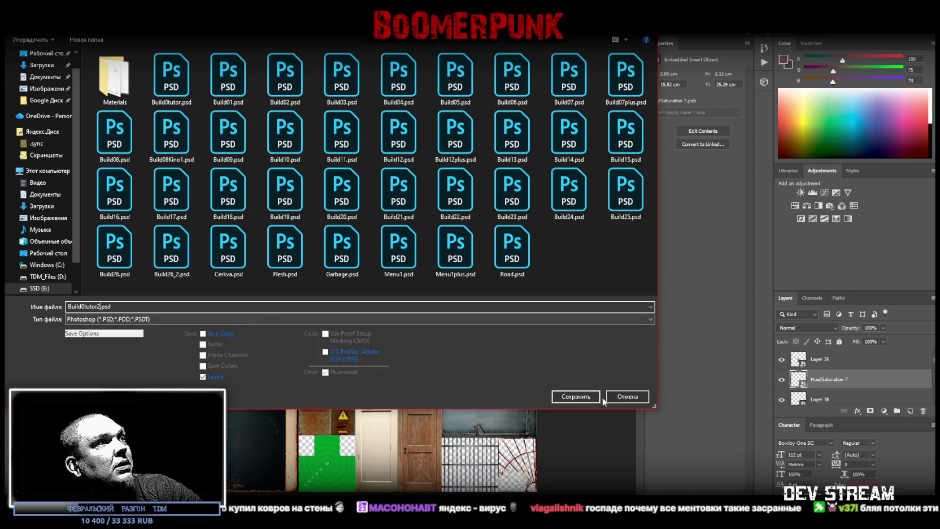
pyautogui.click(576, 397)
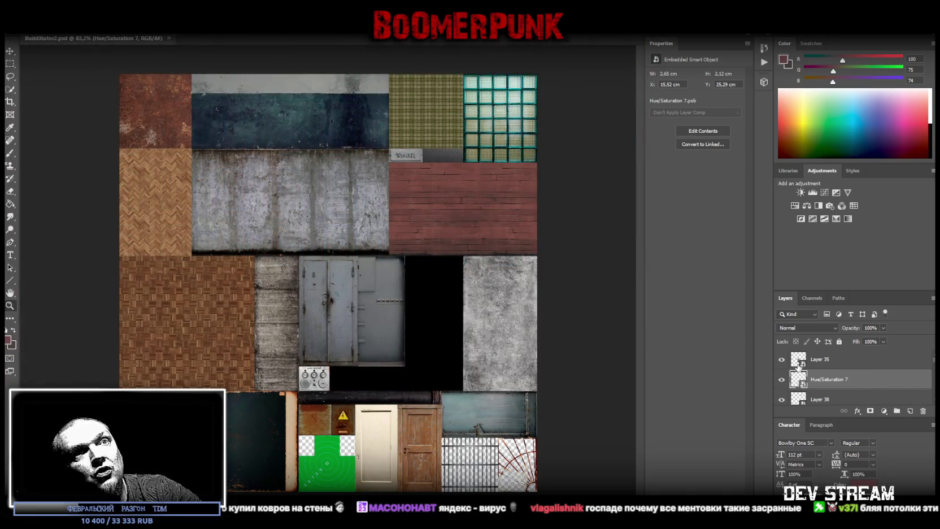
# - Group all layers from Layer 35 to Hue/Saturation 5 into Group 1 and hide it
pyautogui.click(875, 366)
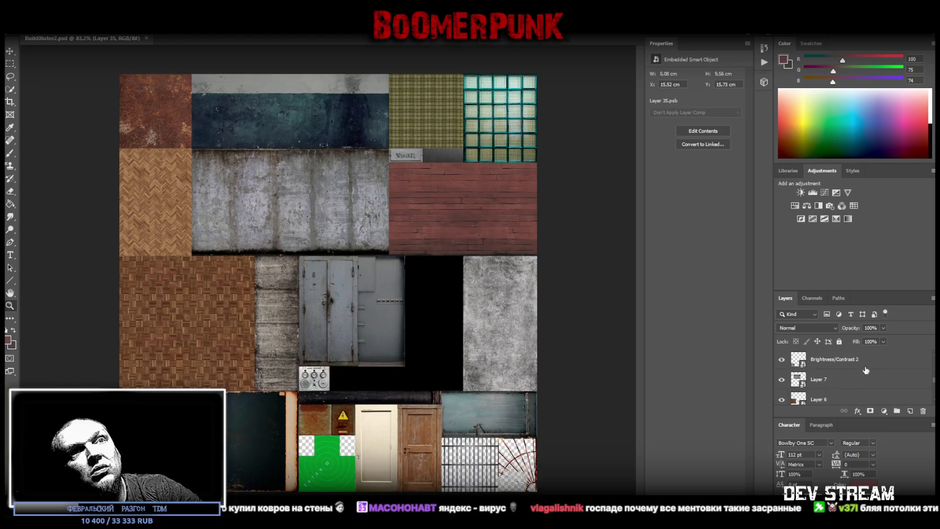
pyautogui.scroll(-3, 861, 377)
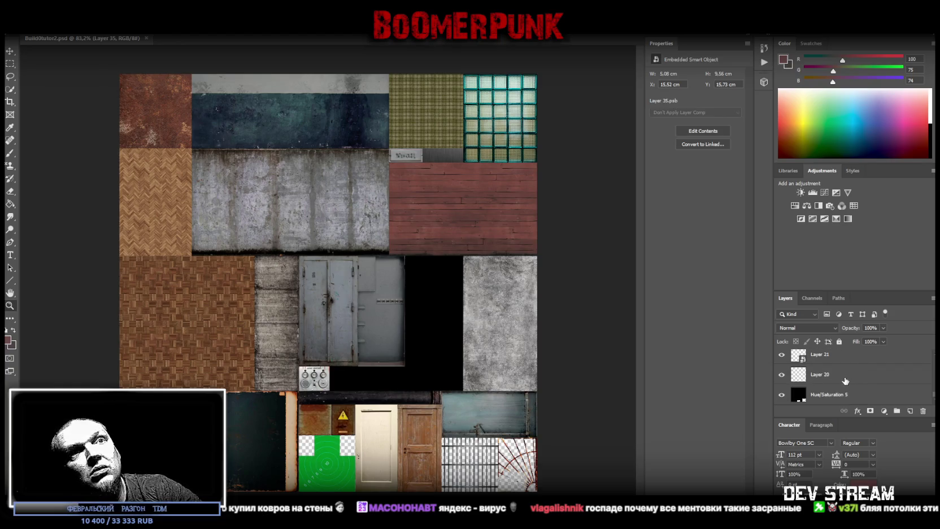
pyautogui.keyDown('shift'); pyautogui.click(840, 396); pyautogui.keyUp('shift')
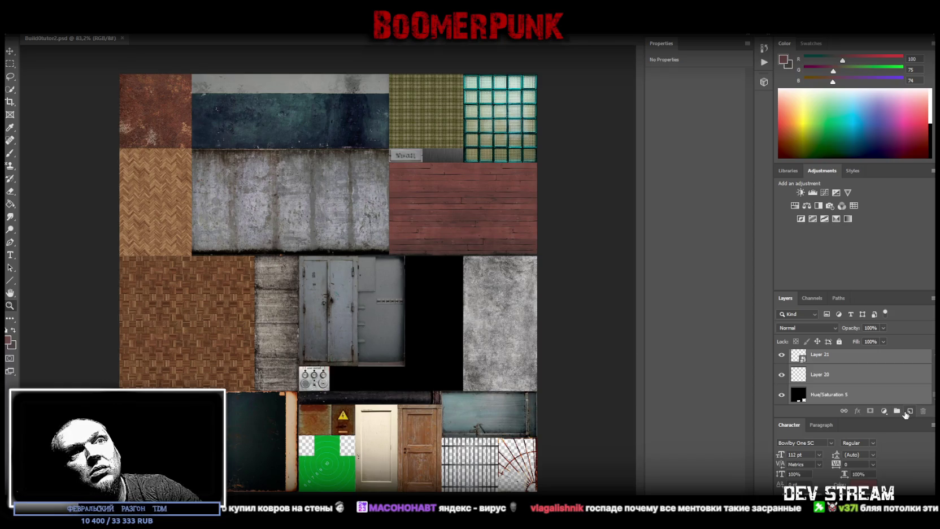
pyautogui.click(897, 411)
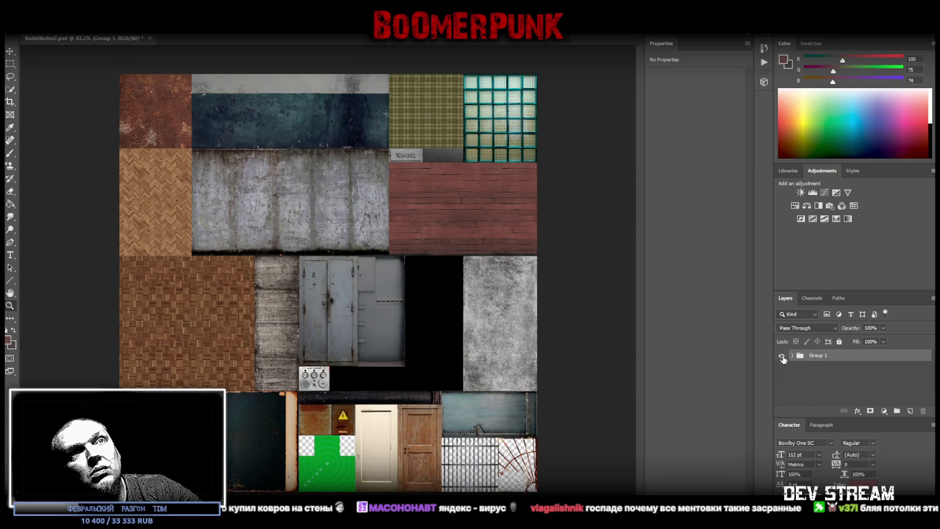
pyautogui.click(782, 356)
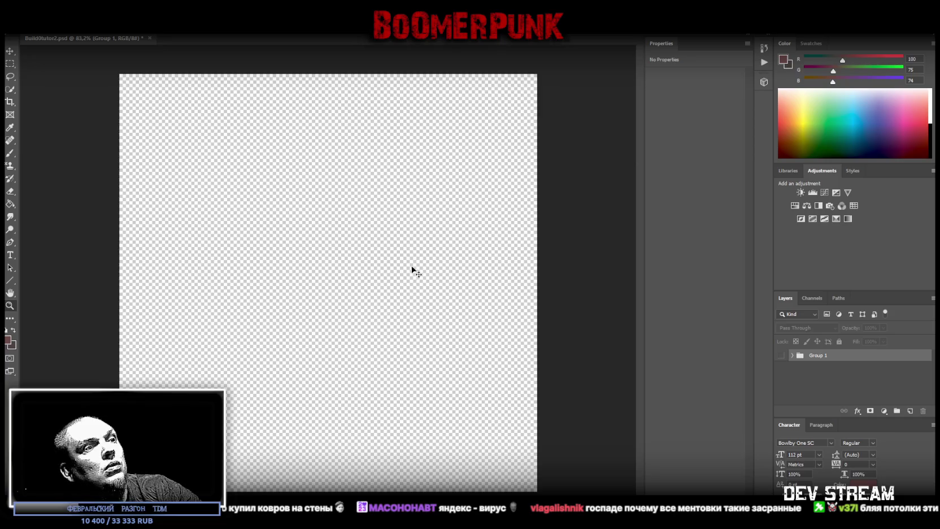
# - Paste the police-station photo as Layer 39 and zoom in near the table
pyautogui.hotkey('ctrl', 'v')
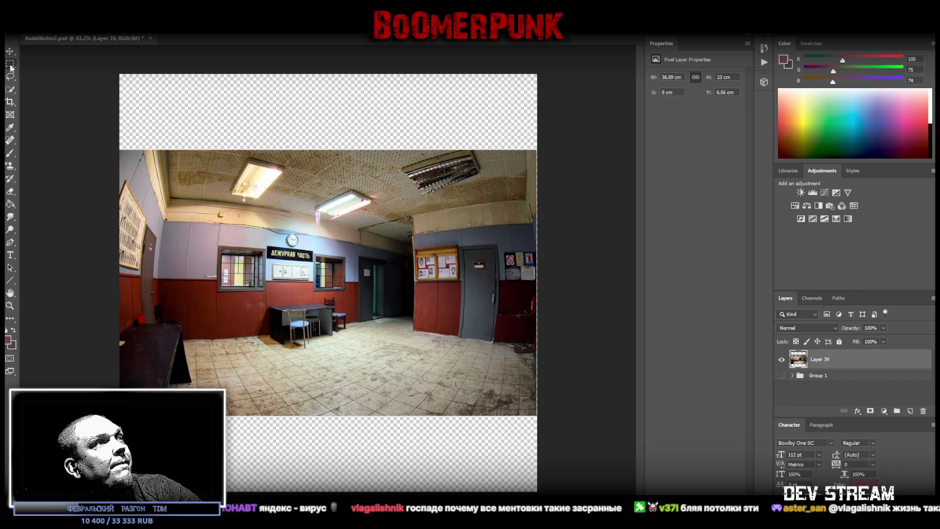
pyautogui.click(9, 306)
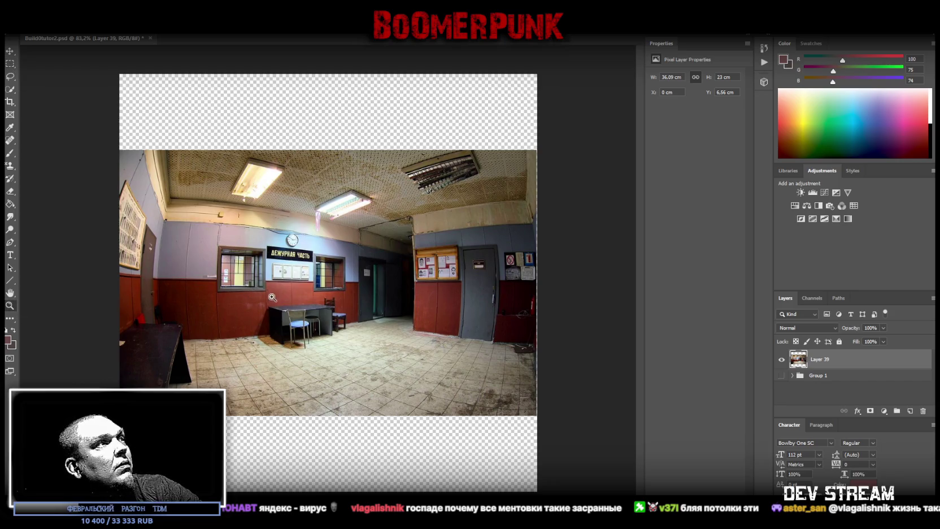
pyautogui.click(272, 297)
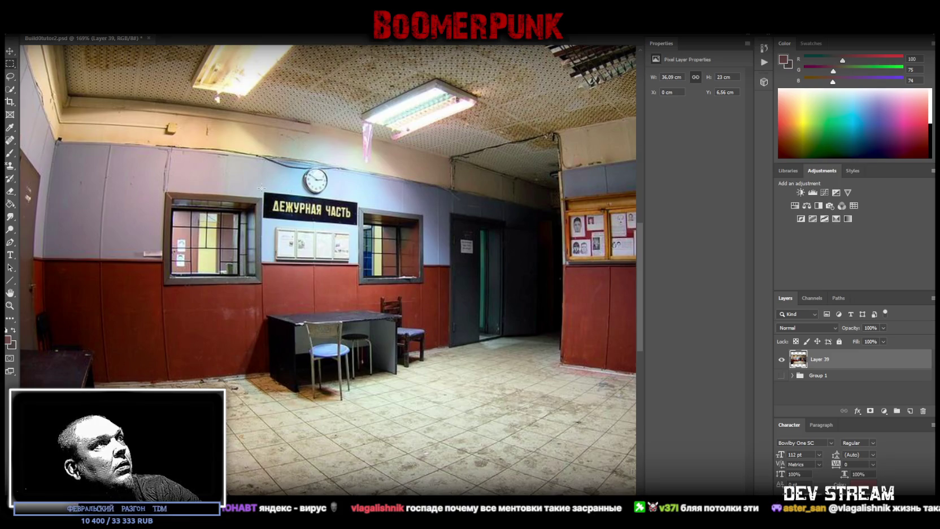
# - Copy the ДЕЖУРНАЯ ЧАСТЬ sign and the wall notice boards onto their own layers
pyautogui.moveTo(261, 187); pyautogui.dragTo(362, 228)
pyautogui.rightClick(297, 212)
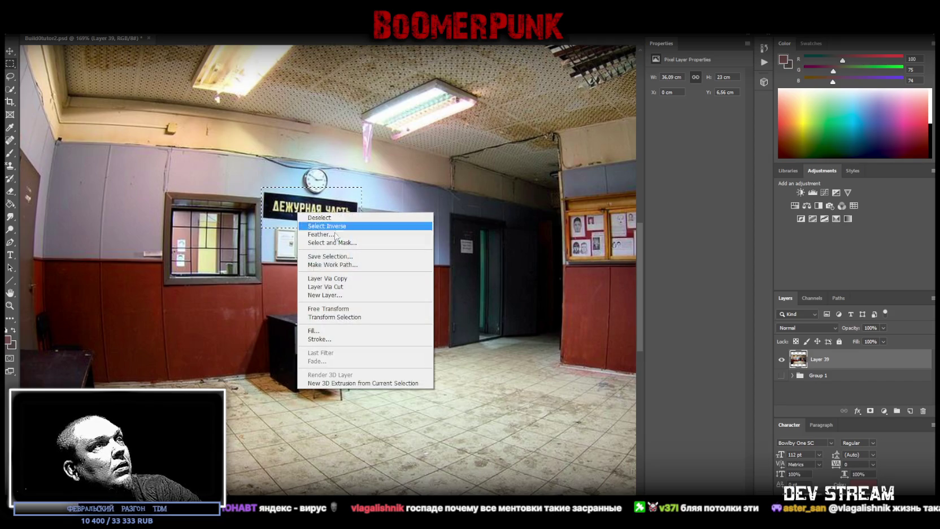
pyautogui.click(333, 281)
pyautogui.click(819, 380)
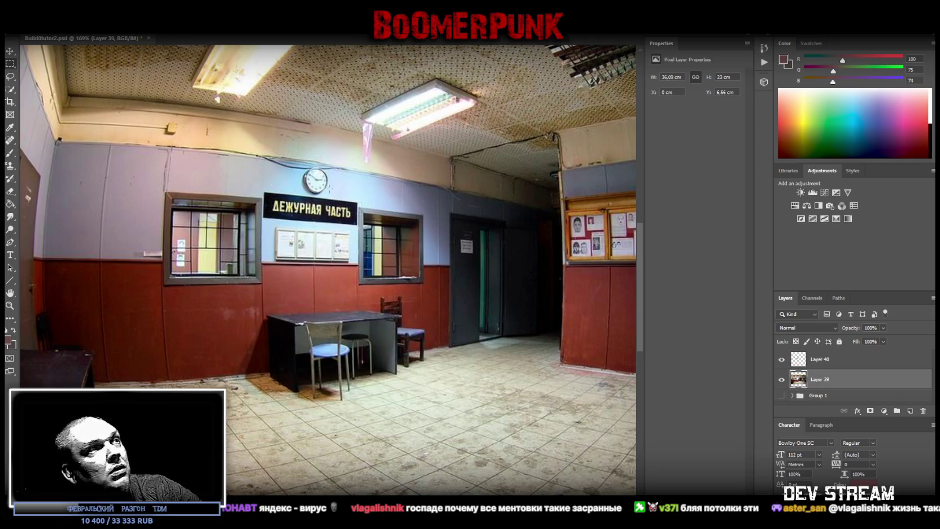
pyautogui.moveTo(267, 266); pyautogui.dragTo(357, 224)
pyautogui.rightClick(286, 249)
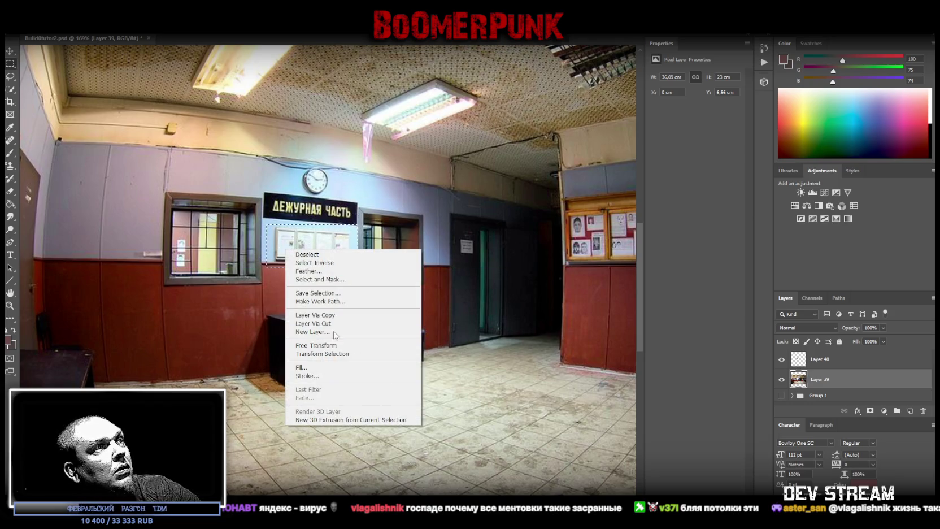
pyautogui.click(317, 314)
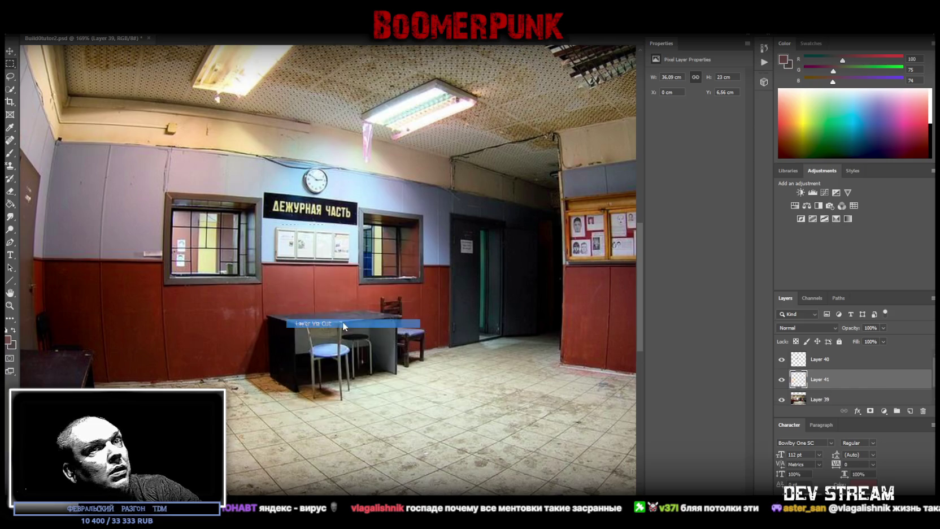
# - Copy the wanted-poster notice board and the signs beside the door onto new layers
pyautogui.click(825, 399)
pyautogui.hscroll(5, 420, 429)
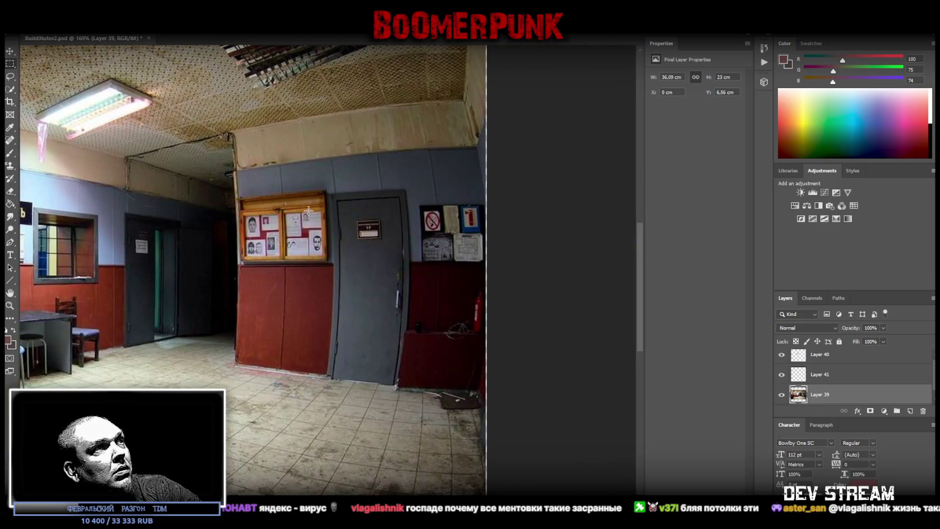
pyautogui.moveTo(232, 186); pyautogui.dragTo(331, 270)
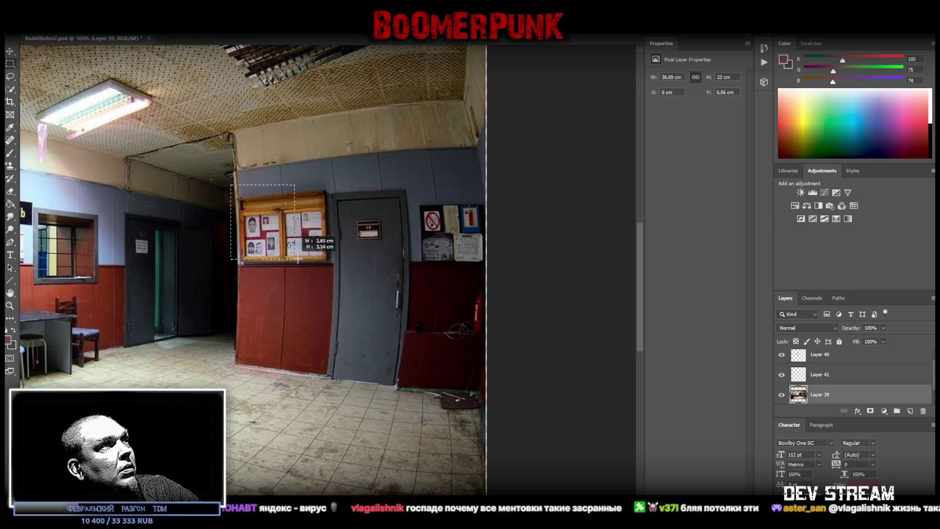
pyautogui.rightClick(283, 225)
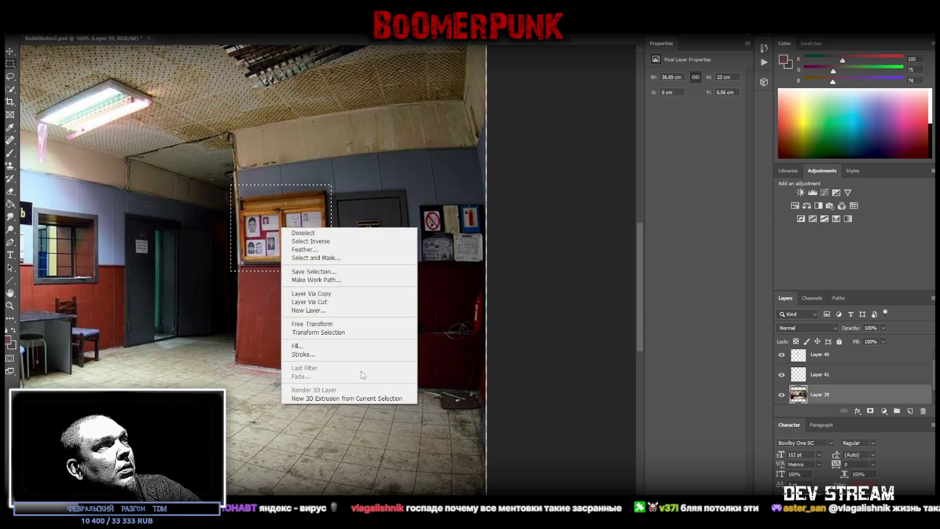
pyautogui.click(316, 294)
pyautogui.scroll(-1, 865, 395)
pyautogui.click(829, 391)
pyautogui.moveTo(414, 194); pyautogui.dragTo(485, 268)
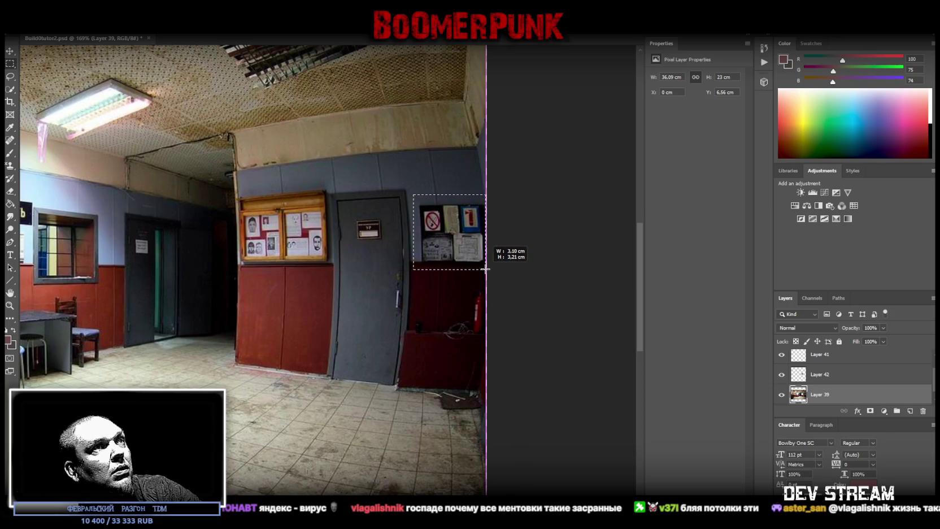
pyautogui.moveTo(485, 269); pyautogui.dragTo(486, 270)
pyautogui.rightClick(455, 231)
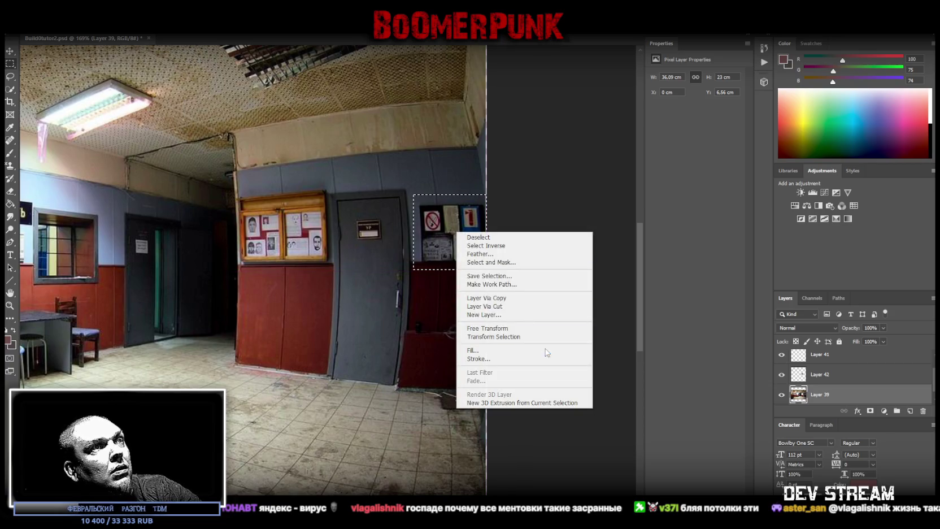
pyautogui.click(489, 306)
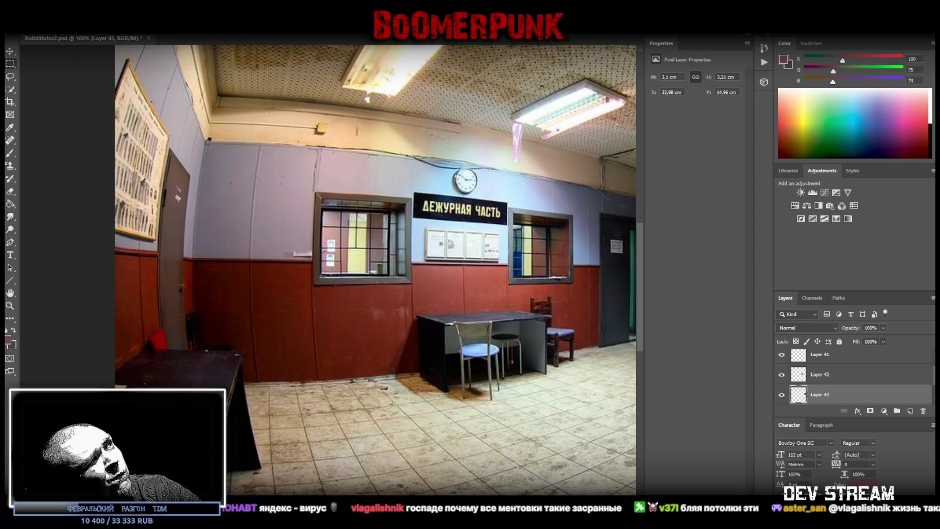
# - Zoom out to fit the whole police-station photo, then bring the Yandex browser forward
pyautogui.scroll(5, 399, 305)
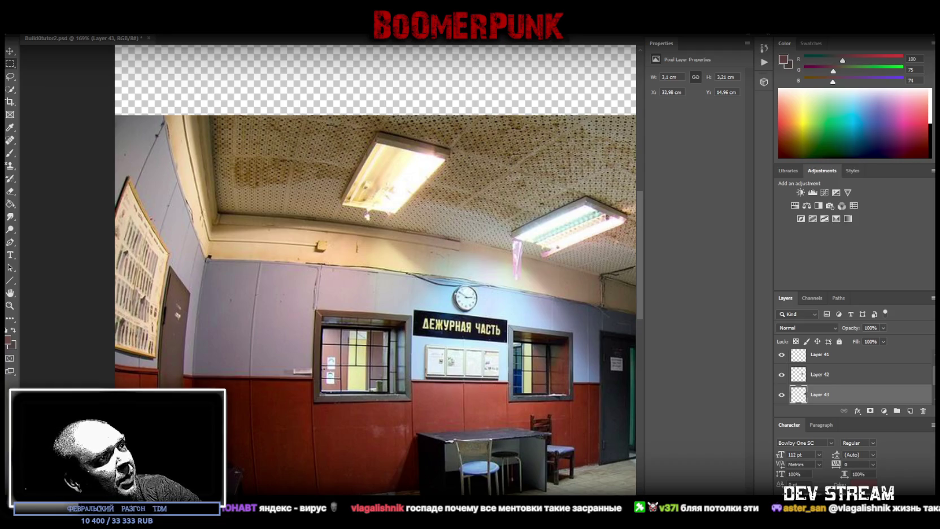
pyautogui.hscroll(2, 376, 272)
pyautogui.hscroll(4, 376, 272)
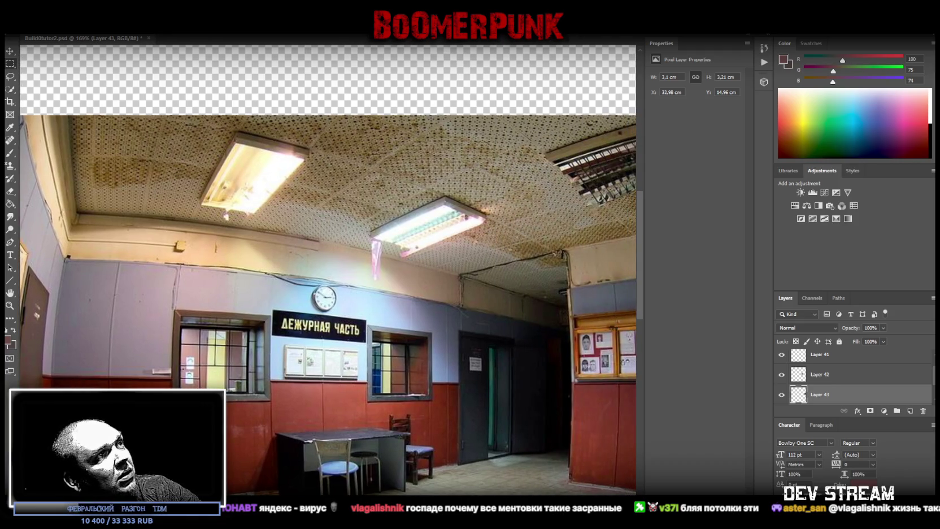
pyautogui.hscroll(1, 328, 272)
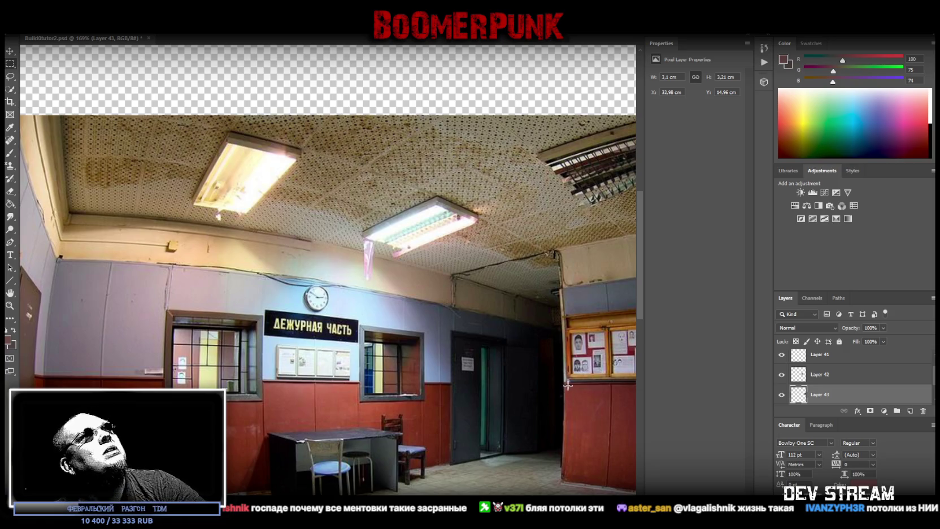
pyautogui.click(9, 305)
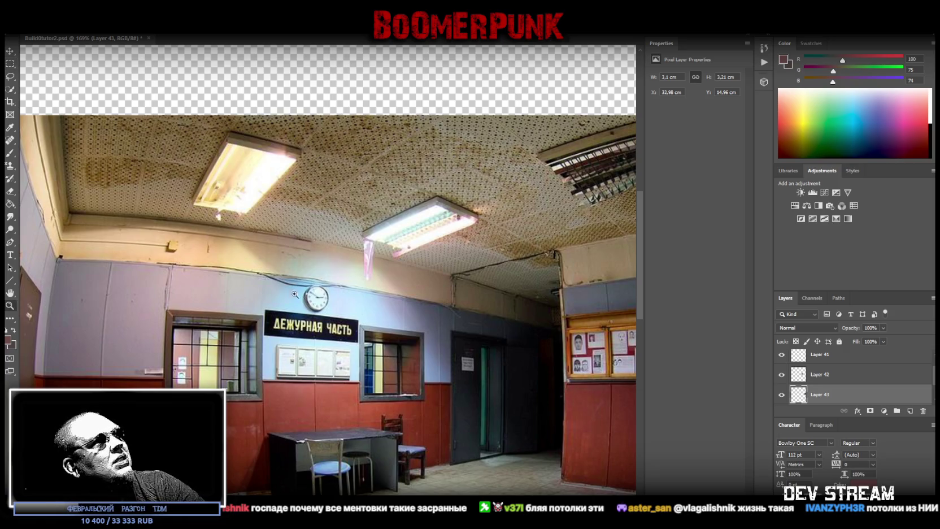
pyautogui.moveTo(294, 294); pyautogui.dragTo(348, 316)
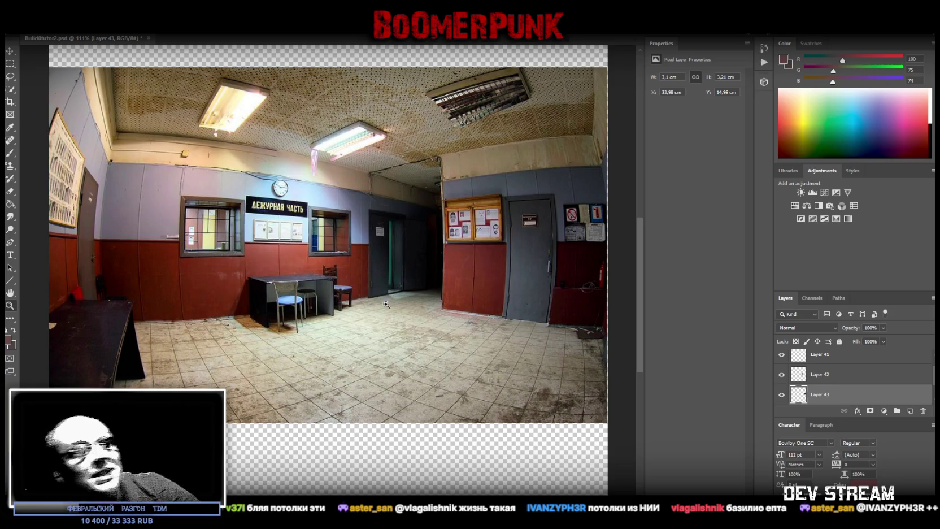
pyautogui.hotkey('alt', 'Tab')
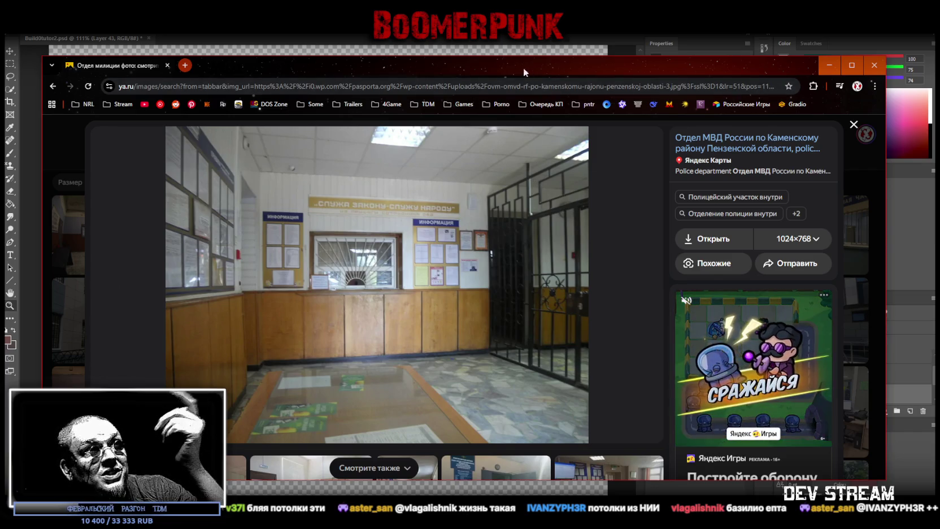
# - Switch to Photoshop and back, then move the brick police-building photo window higher
pyautogui.hotkey('alt', 'Tab')
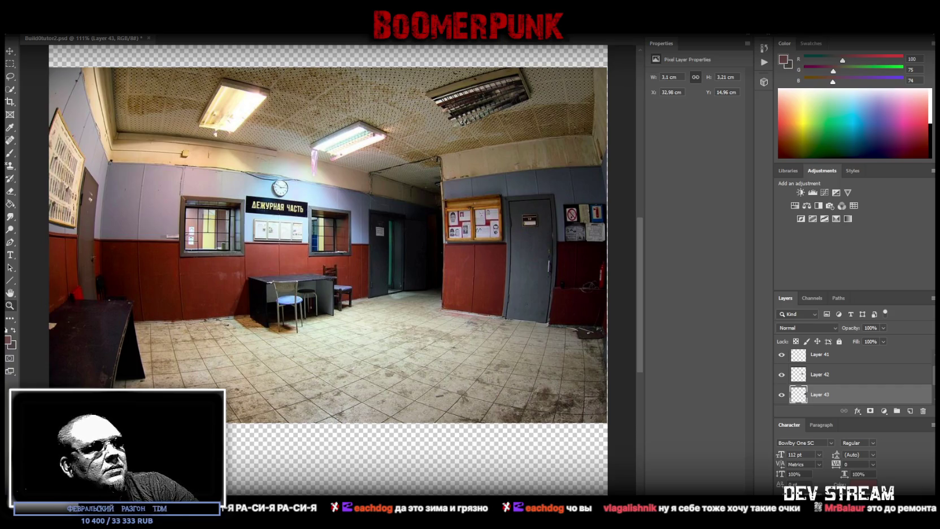
pyautogui.hotkey('alt', 'Tab')
pyautogui.moveTo(464, 277)
pyautogui.mouseDown()
pyautogui.moveTo(467, 79)
pyautogui.moveTo(475, 81)
pyautogui.mouseUp()
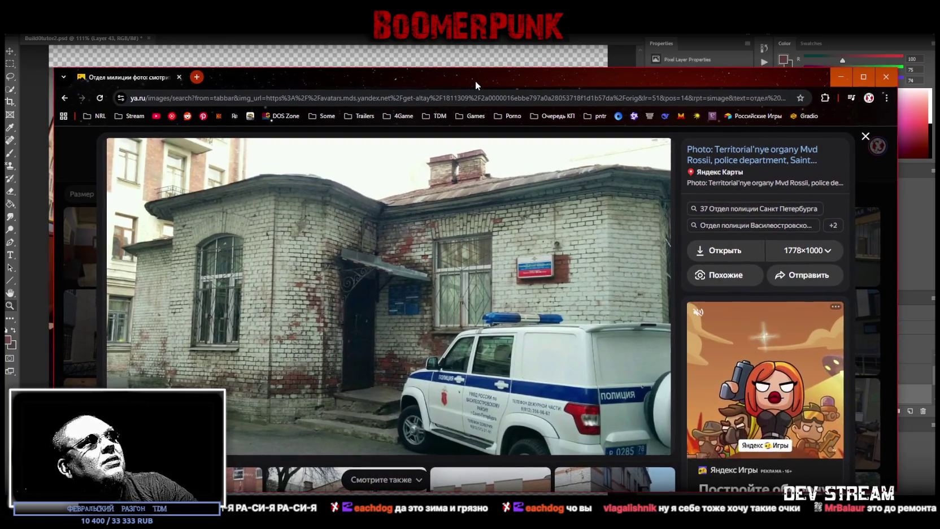
# - Paste the 'Главная обязанность милиции – верно служить народу' banner as Layer 45
pyautogui.hotkey('alt', 'Tab')
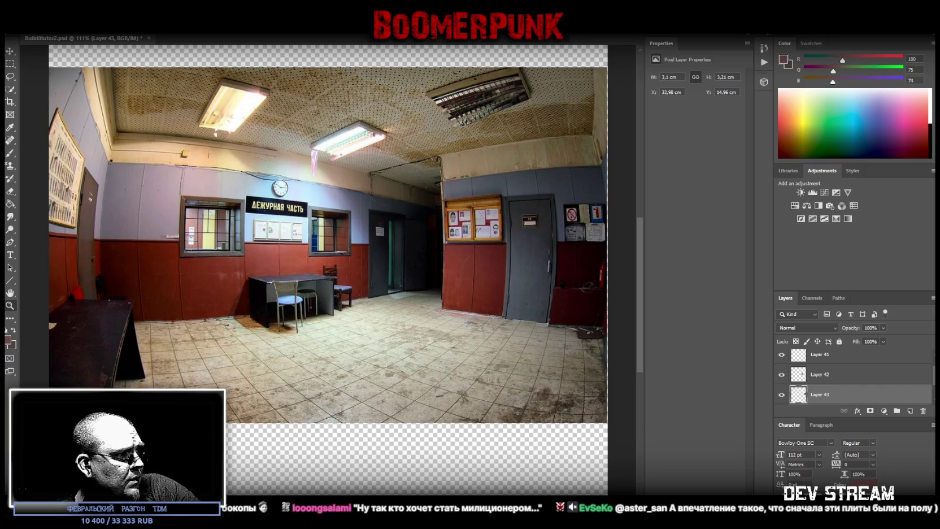
pyautogui.hotkey('ctrl', 'v')
pyautogui.hotkey('ctrl', 'z')
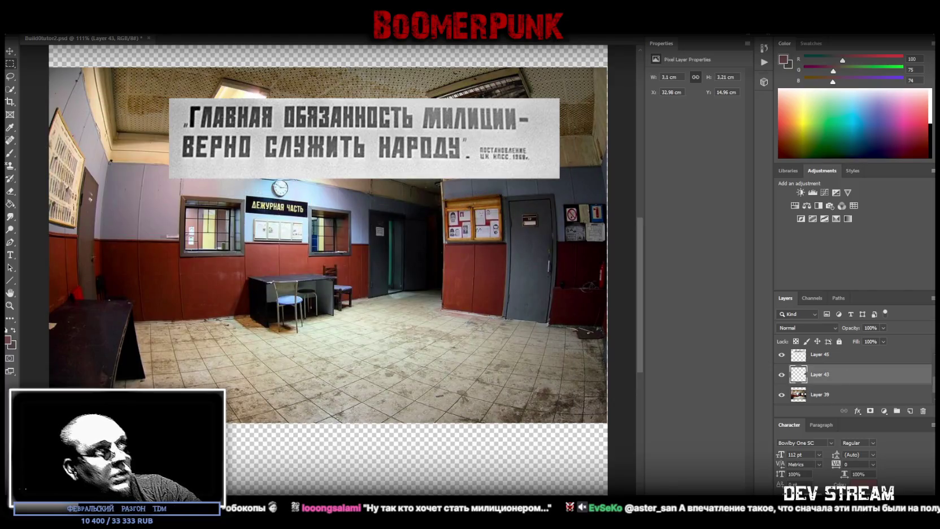
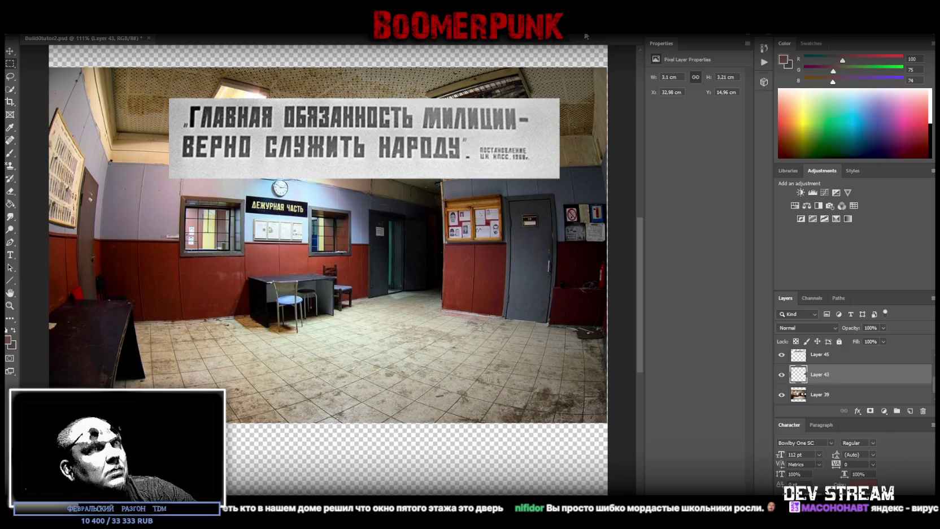
# - Paste the Soviet militia meeting photo with raised hands as a new layer above Layer 43
pyautogui.hotkey('ctrl', 'v')
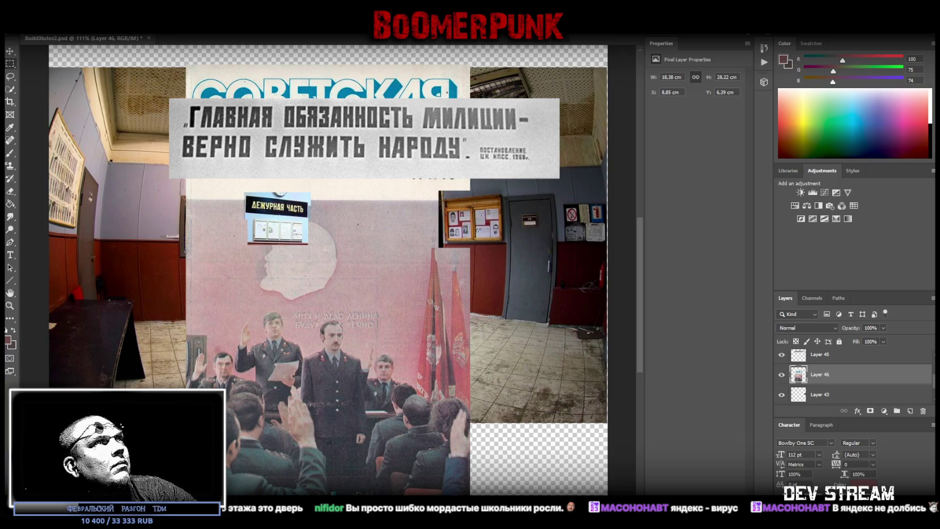
# - Paste the photo of two smiling policewomen in fur hats as Layer 47
pyautogui.hotkey('ctrl', 'v')
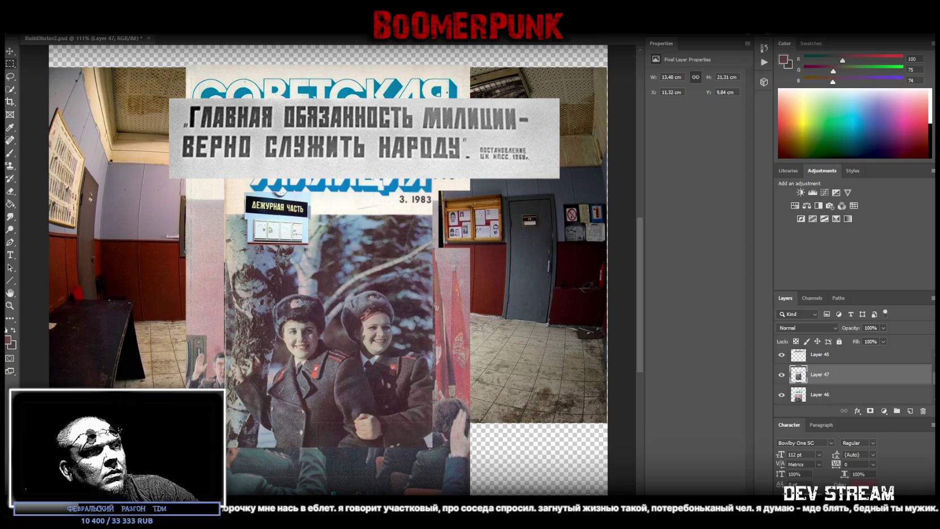
# - Paste the brown wooden door photo as a new layer
pyautogui.hotkey('ctrl', 'v')
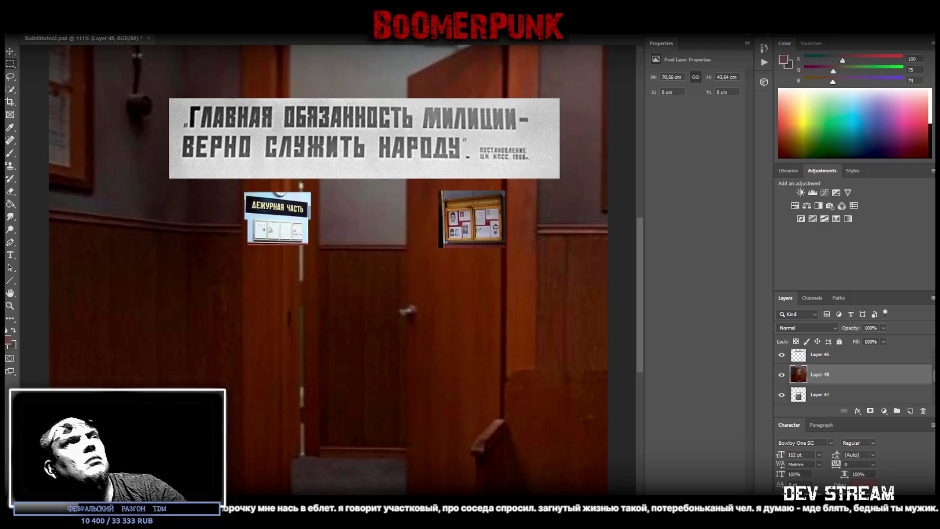
# - Paste the wood-panelled office interior photo as a new layer above the door photo
pyautogui.hotkey('ctrl', 'v')
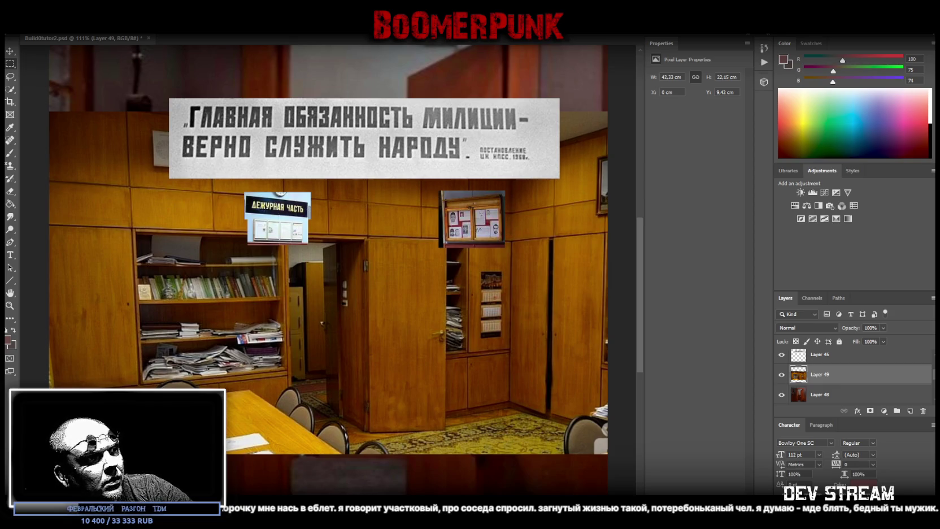
# - Paste the room photo with the wall-mounted city map as Layer 50
pyautogui.hotkey('ctrl', 'v')
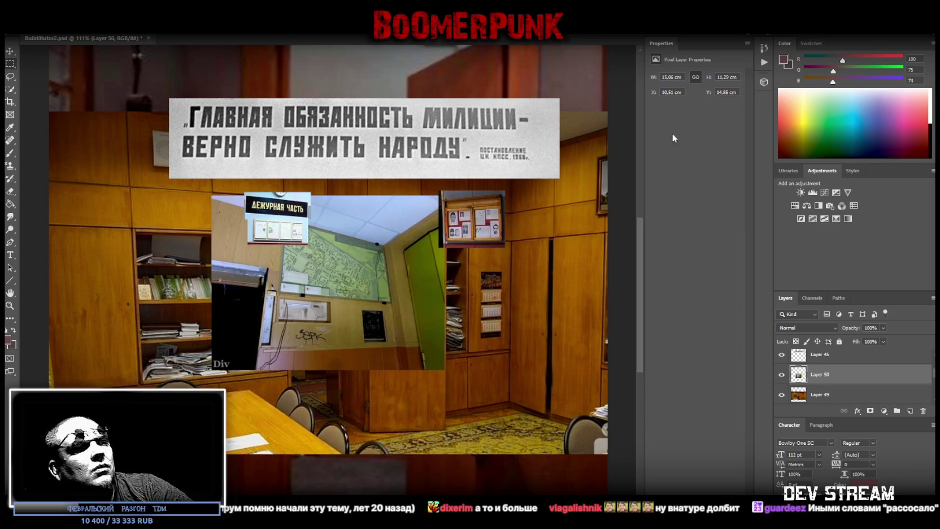
# - Paste the 'ВНИМАНИЕ РОЗЫСК!' wanted-posters wall photo as a new layer
pyautogui.hotkey('ctrl', 'v')
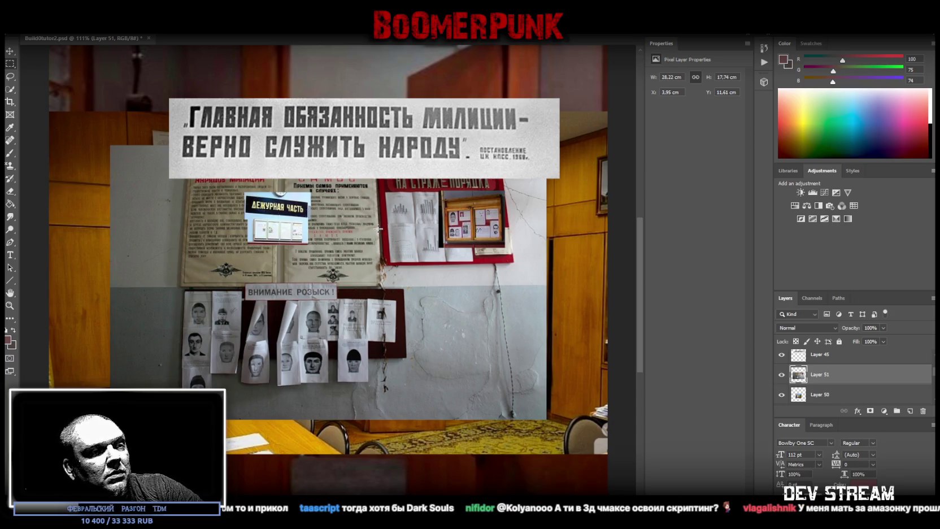
# - Paste the police duty-window photo as a new layer above Layer 51
pyautogui.hotkey('ctrl', 'v')
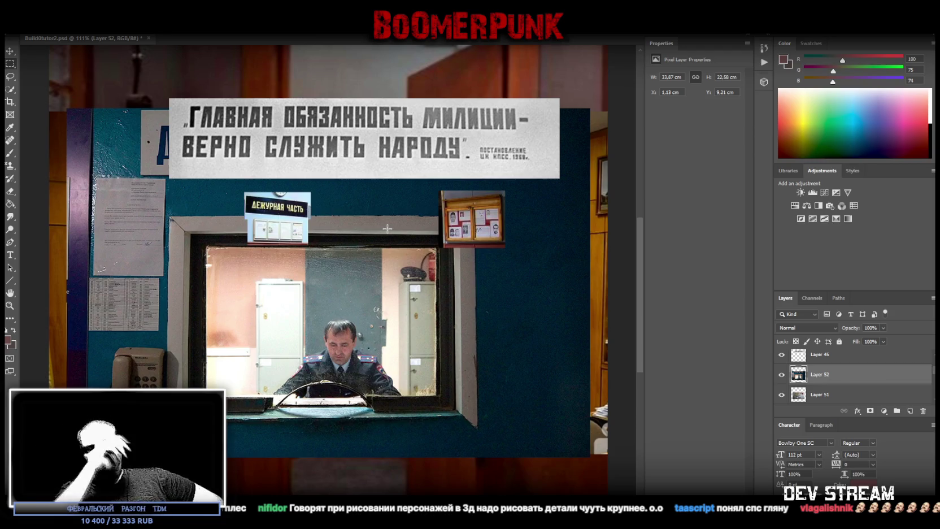
# - Hide the duty-window collage layer to reveal the tiled police station hall photo
pyautogui.click(782, 374)
pyautogui.scroll(-3, 789, 387)
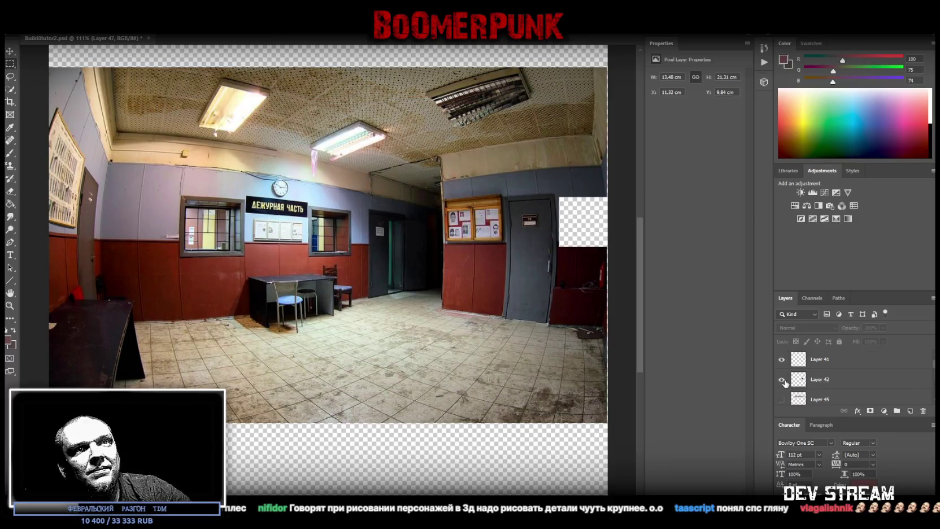
# - Hide Layers 40–42 to leave empty patches in the hall photo, and select Layer 39
pyautogui.moveTo(788, 385); pyautogui.dragTo(786, 395)
pyautogui.click(780, 360)
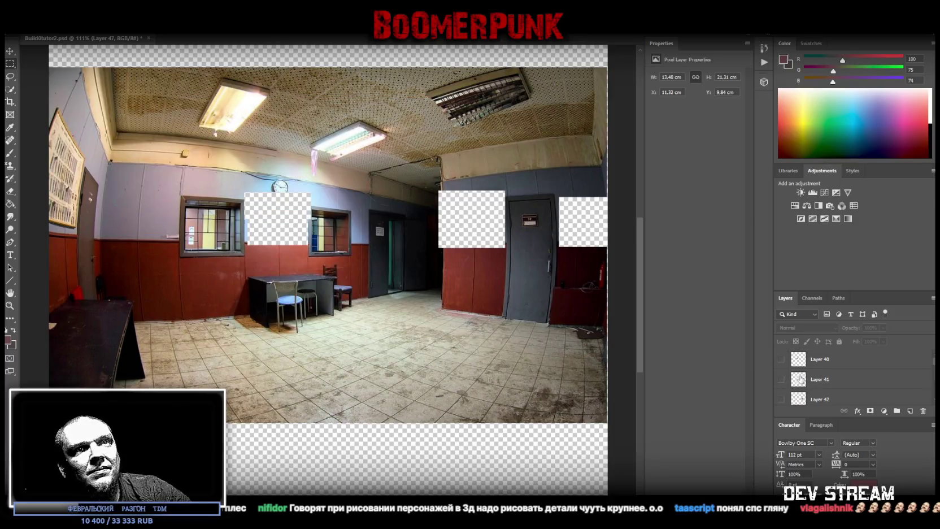
pyautogui.scroll(-2, 847, 384)
pyautogui.scroll(-1, 854, 388)
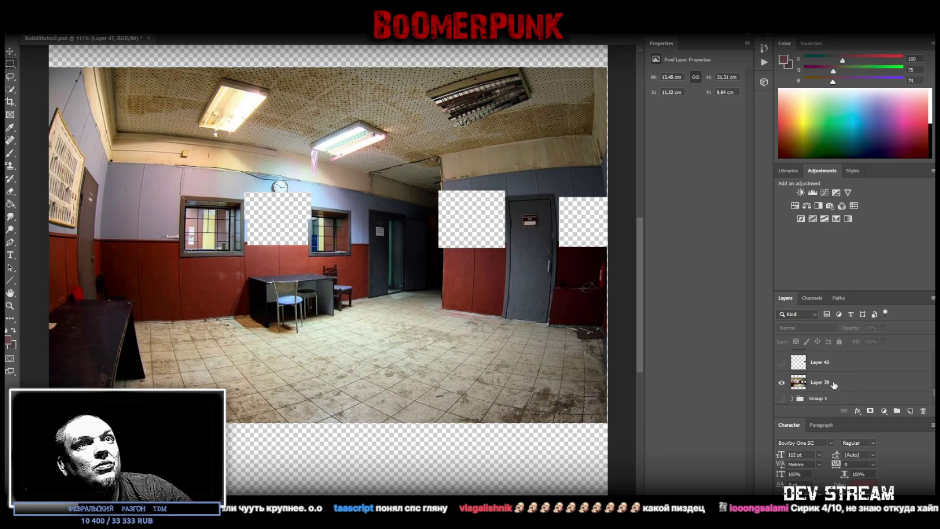
pyautogui.click(834, 386)
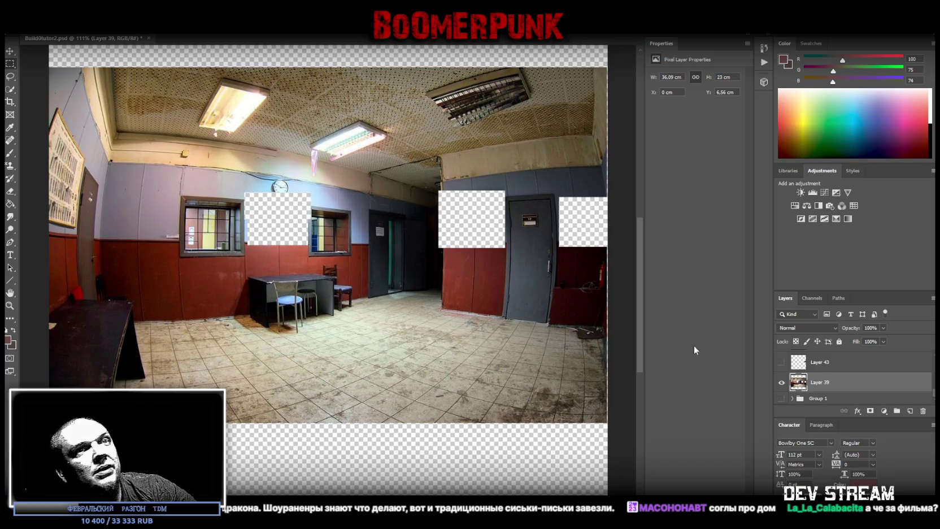
pyautogui.click(828, 384)
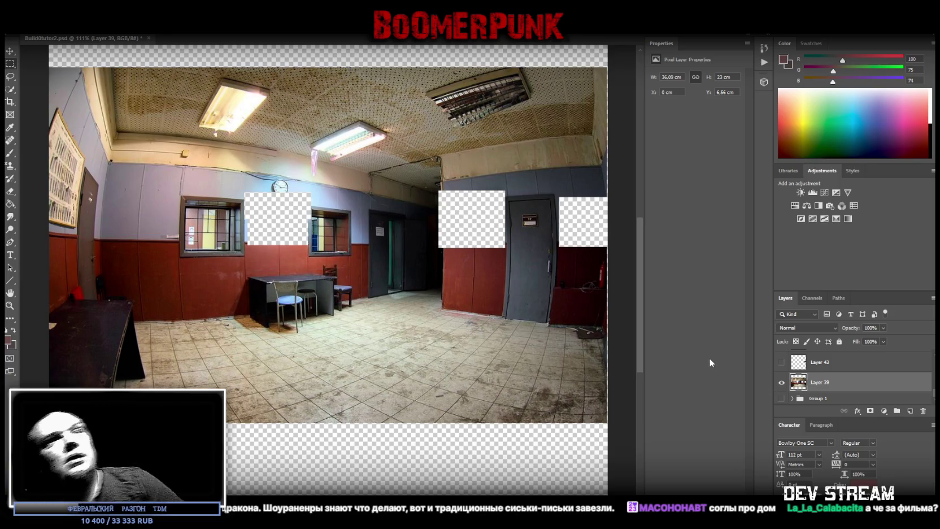
# - Show the Layer 43 sign photo, move it to mid-canvas, and zoom in on it
pyautogui.hotkey('ctrl', 'z')
pyautogui.hotkey('ctrl', 'z')
pyautogui.hotkey('ctrl', 'z')
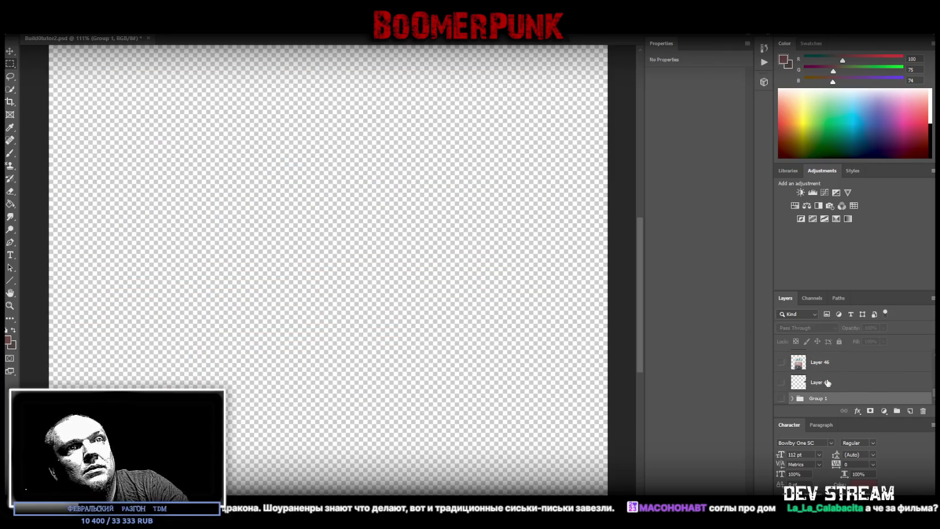
pyautogui.click(824, 384)
pyautogui.click(782, 384)
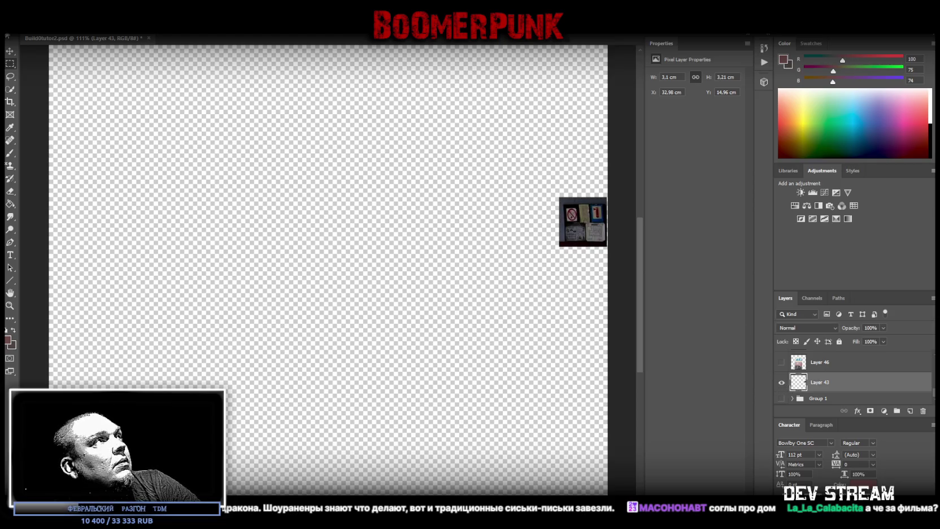
pyautogui.moveTo(570, 222); pyautogui.dragTo(339, 229)
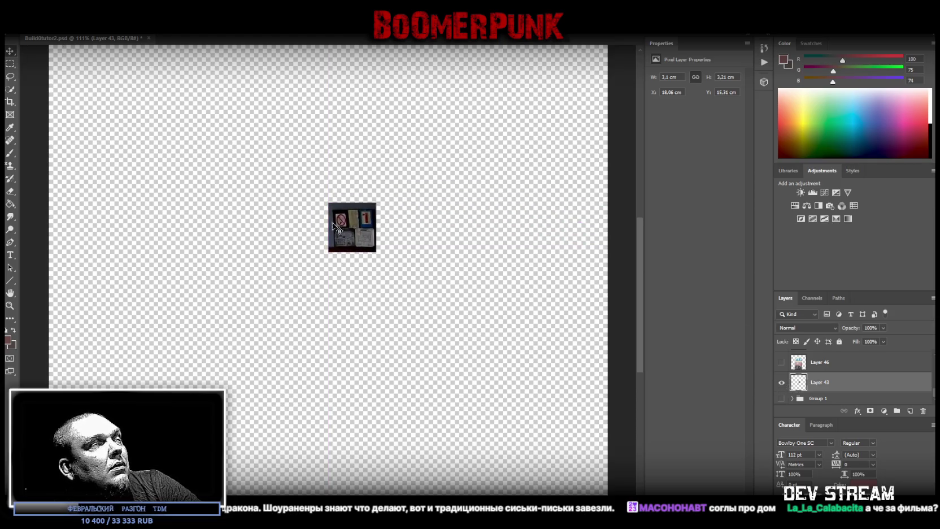
pyautogui.click(10, 305)
pyautogui.moveTo(354, 232)
pyautogui.mouseDown()
pyautogui.moveTo(408, 203)
pyautogui.moveTo(393, 206)
pyautogui.mouseUp()
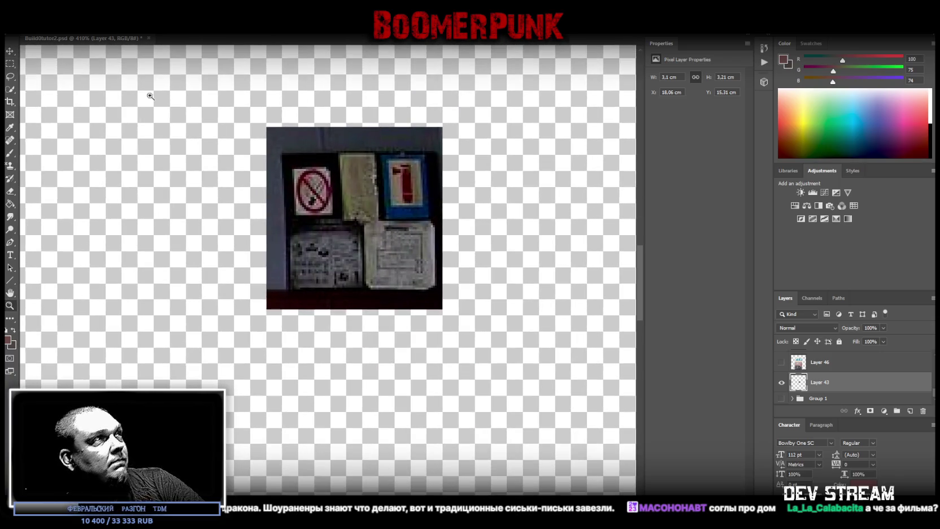
pyautogui.rightClick(819, 384)
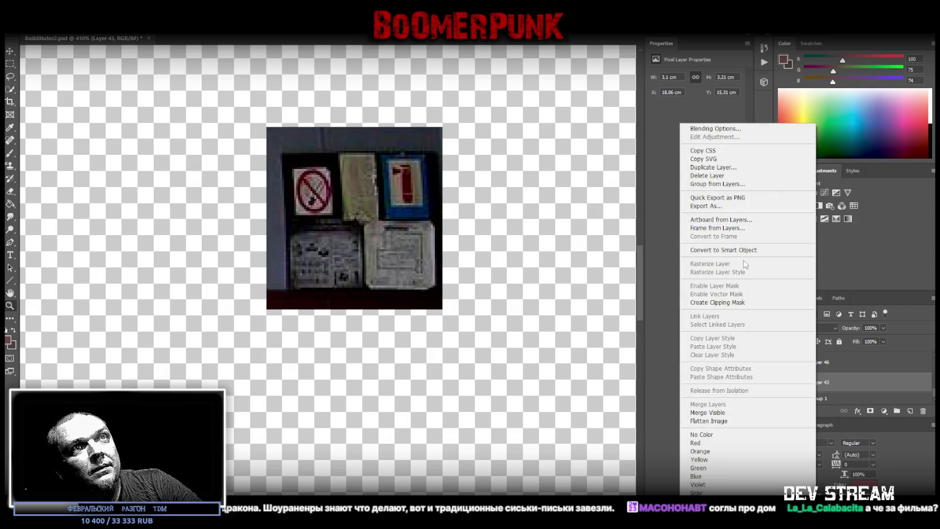
# - Convert Layer 43 to a smart object and perspective-warp its sign board straight
pyautogui.click(744, 250)
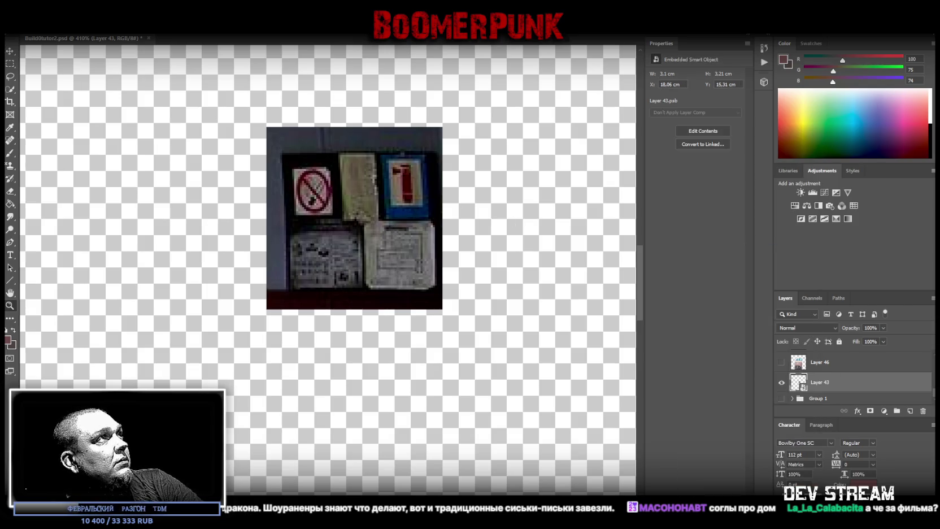
pyautogui.click(43, 28)
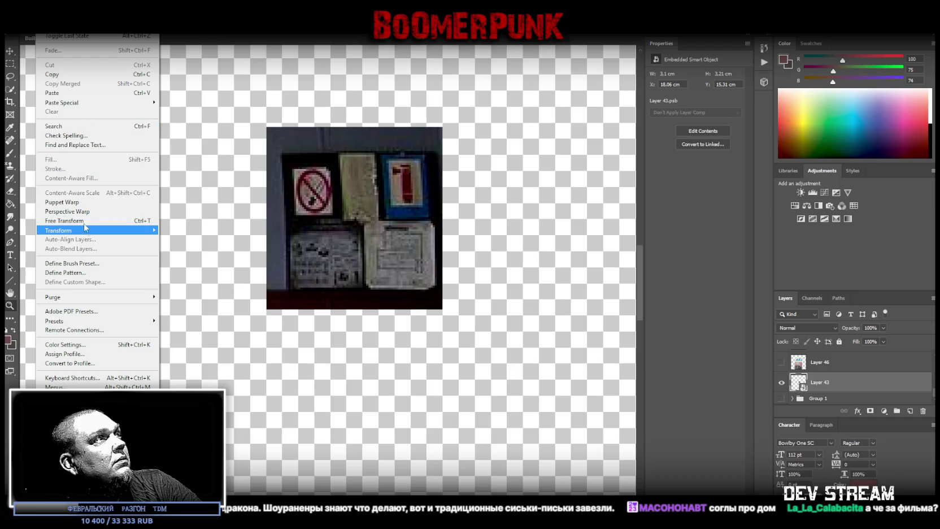
pyautogui.click(84, 211)
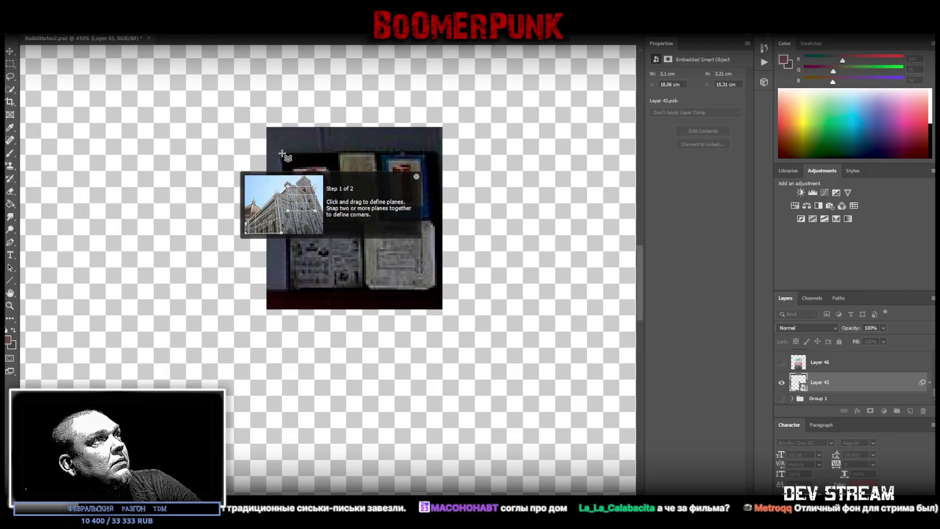
pyautogui.moveTo(282, 153); pyautogui.dragTo(436, 290)
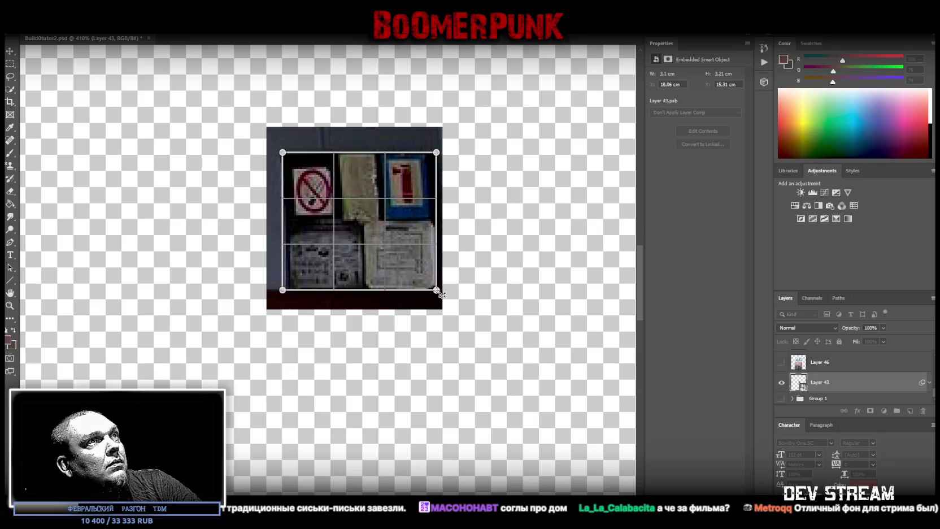
pyautogui.moveTo(436, 290)
pyautogui.mouseDown()
pyautogui.moveTo(411, 297)
pyautogui.moveTo(441, 292)
pyautogui.mouseUp()
pyautogui.moveTo(441, 153); pyautogui.dragTo(439, 152)
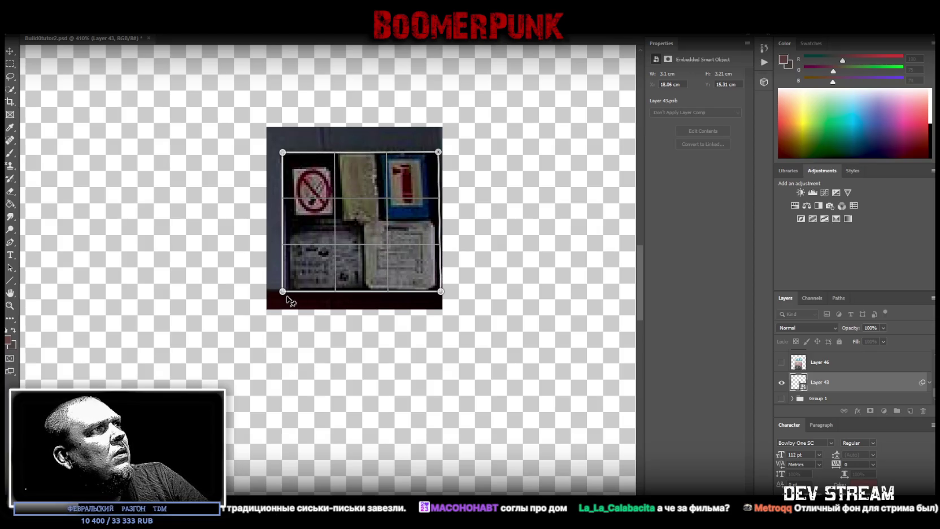
pyautogui.moveTo(282, 292); pyautogui.dragTo(287, 292)
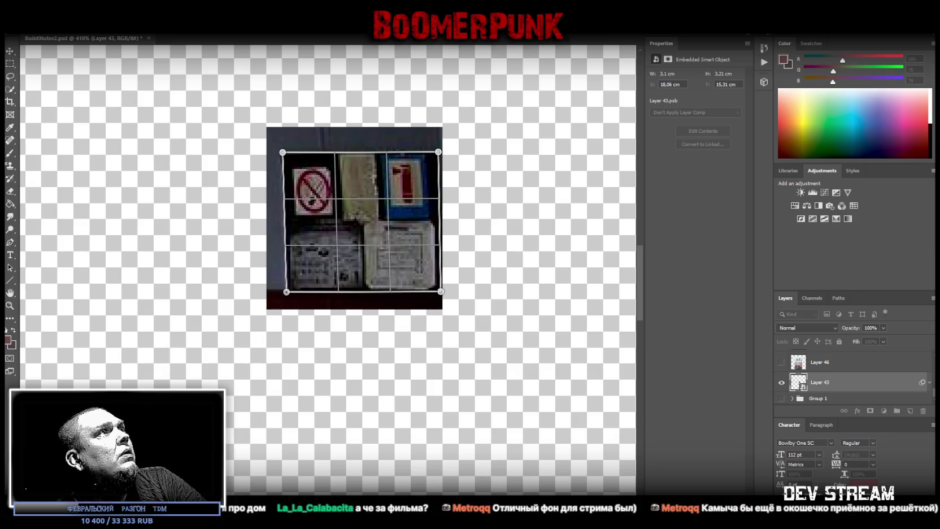
pyautogui.click(174, 34)
pyautogui.press('Return')
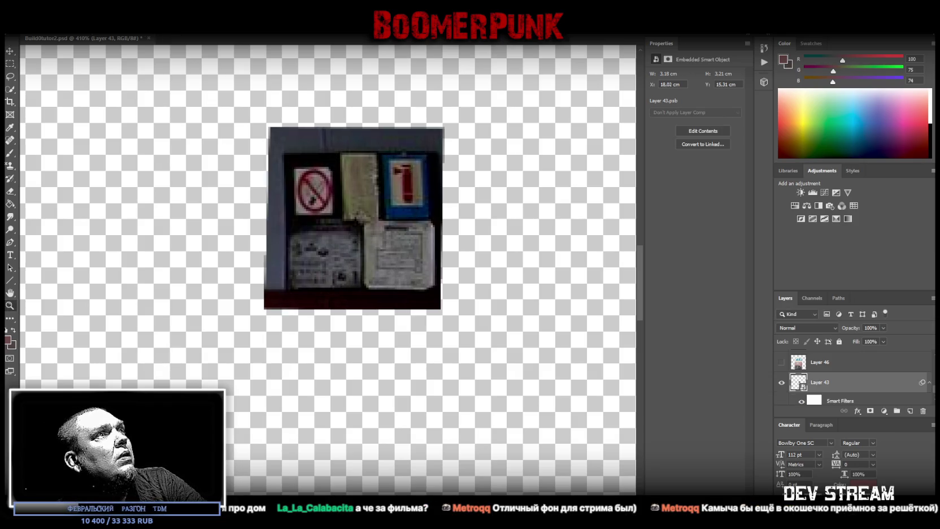
# - Marquee the inner block of five signs and copy it onto a new layer
pyautogui.click(11, 63)
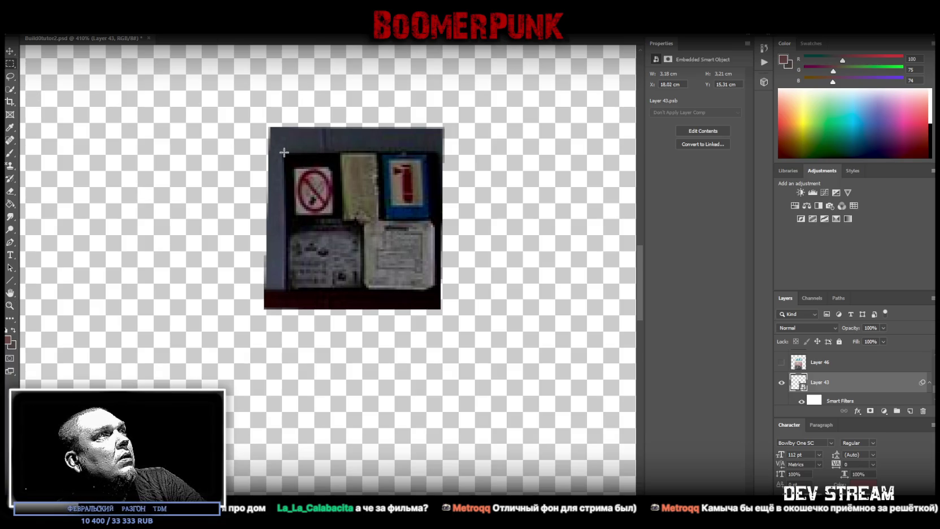
pyautogui.moveTo(284, 152); pyautogui.dragTo(437, 290)
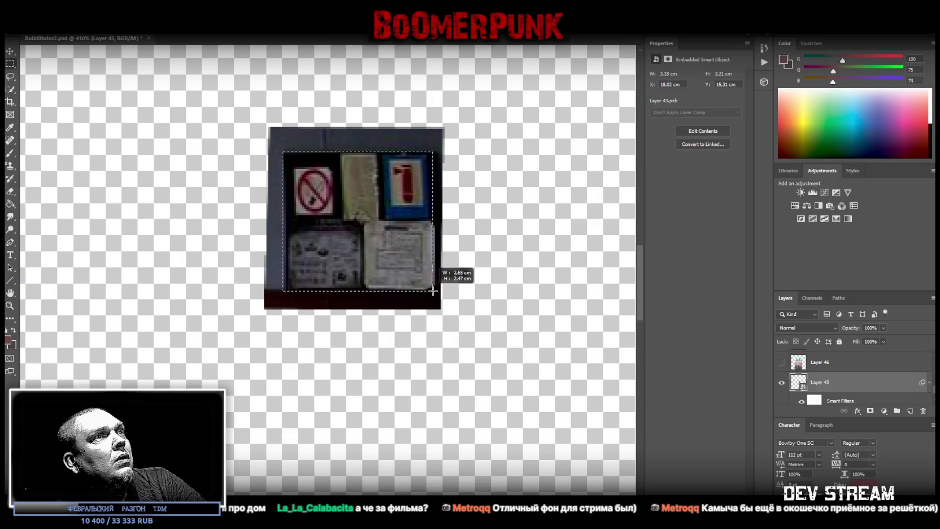
pyautogui.moveTo(437, 290); pyautogui.dragTo(440, 290)
pyautogui.moveTo(267, 134); pyautogui.dragTo(286, 298)
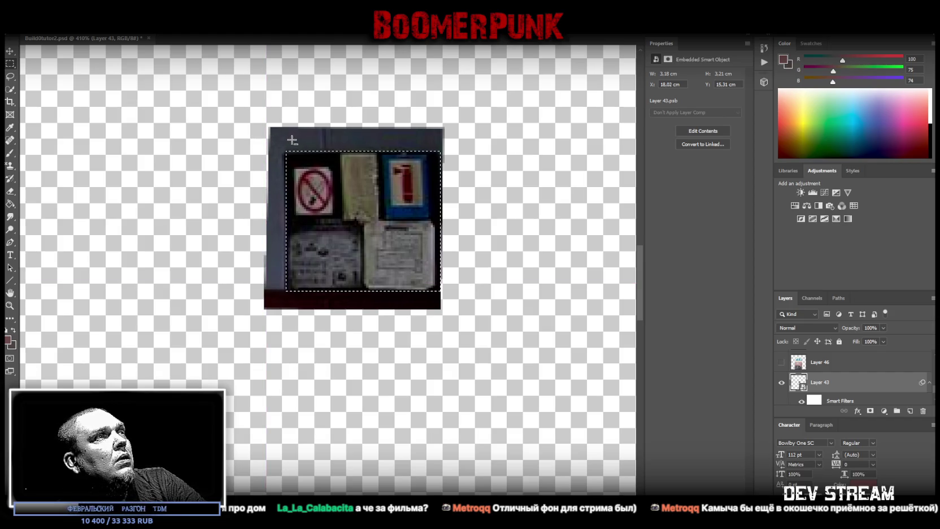
pyautogui.moveTo(275, 139); pyautogui.dragTo(283, 302)
pyautogui.moveTo(273, 131); pyautogui.dragTo(464, 152)
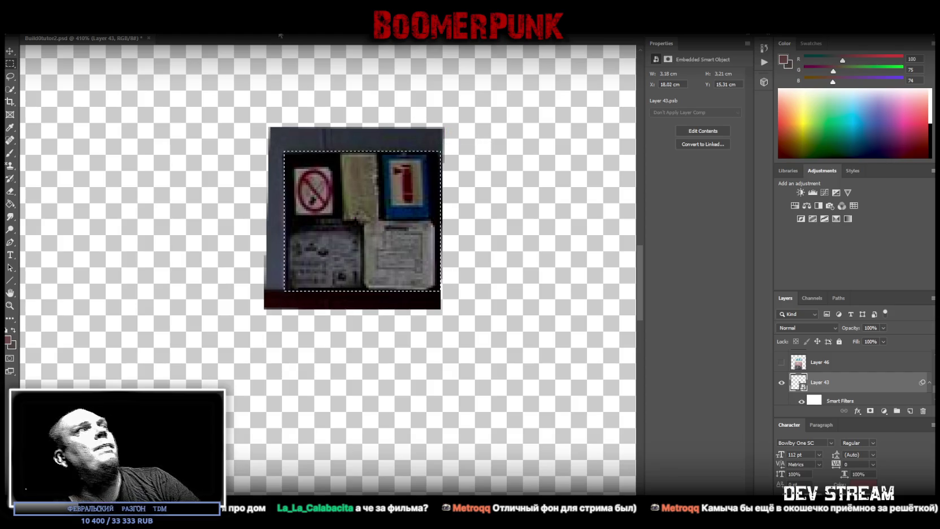
pyautogui.rightClick(317, 158)
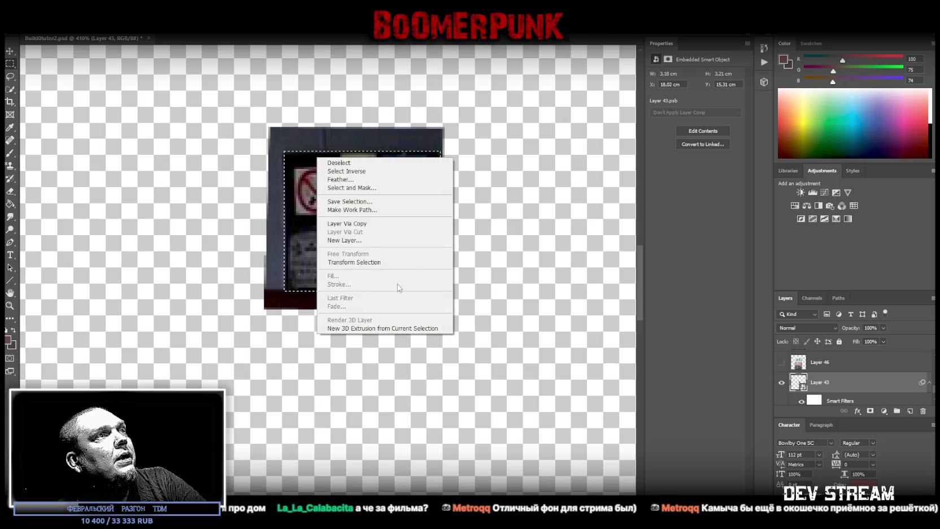
pyautogui.click(382, 225)
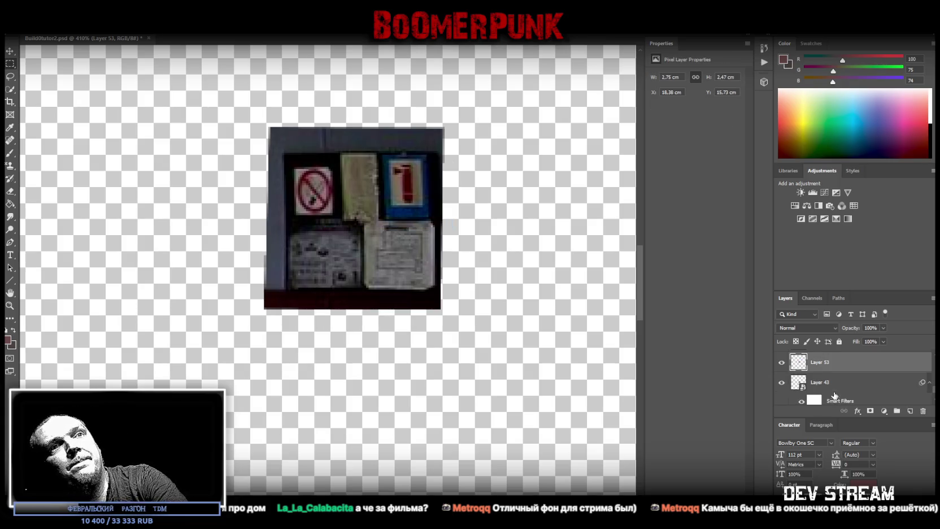
# - Move Layer 43 into hidden Group 1 and convert Layer 53 to a smart object
pyautogui.moveTo(833, 383); pyautogui.dragTo(834, 363)
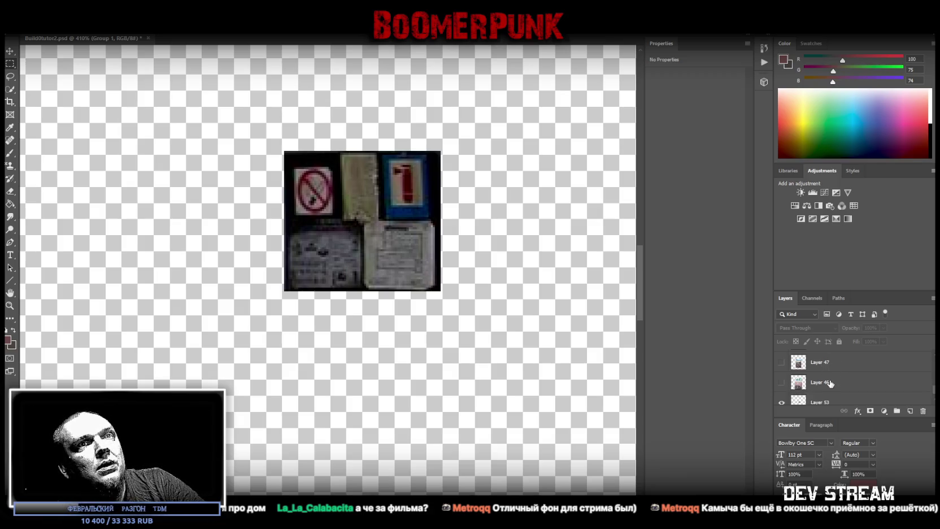
pyautogui.click(830, 382)
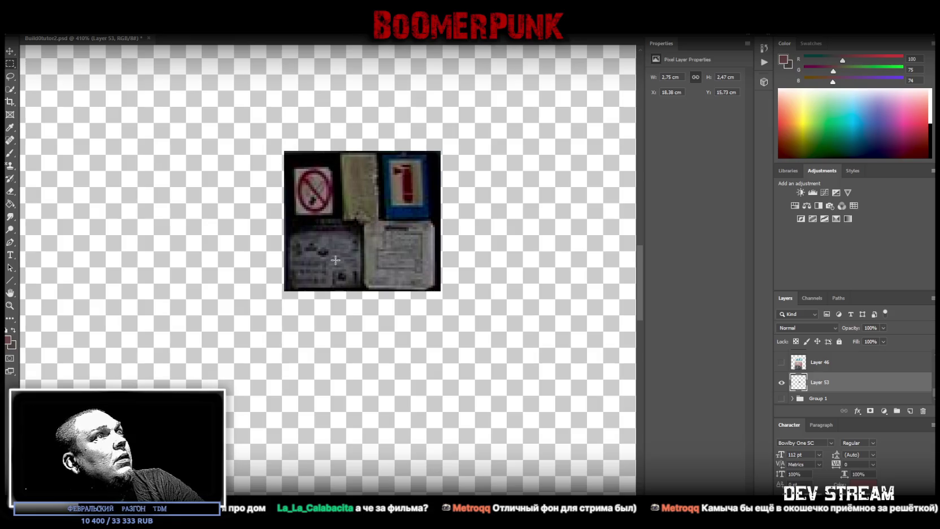
pyautogui.rightClick(822, 387)
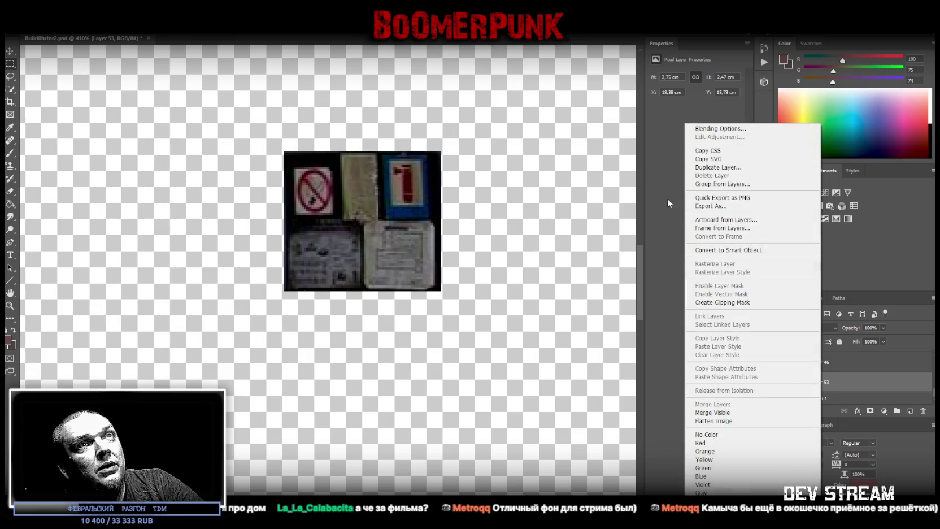
pyautogui.click(743, 250)
pyautogui.press('z')
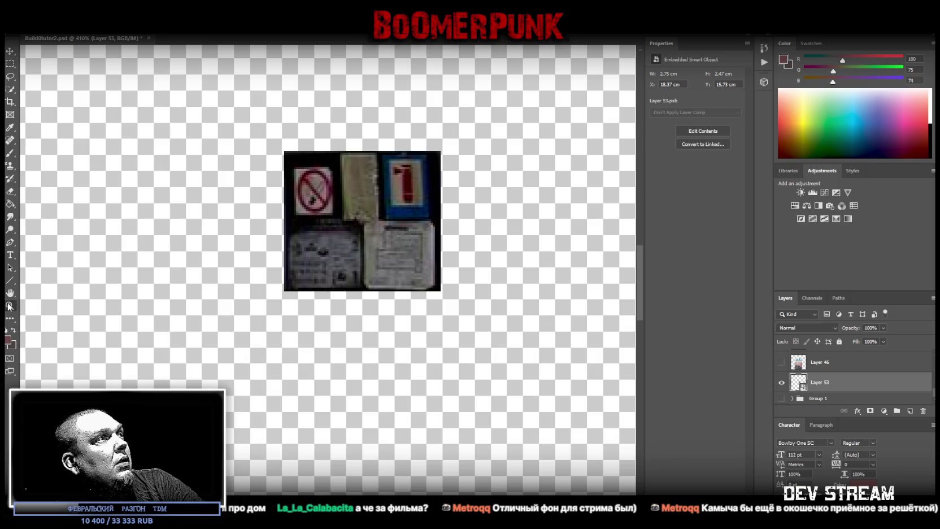
pyautogui.keyDown('alt'); pyautogui.click(228, 312); pyautogui.keyUp('alt')
# - Move the Layer 53 sign cluster snugly into the canvas's bottom-right corner
pyautogui.hotkey('ctrl', 't')
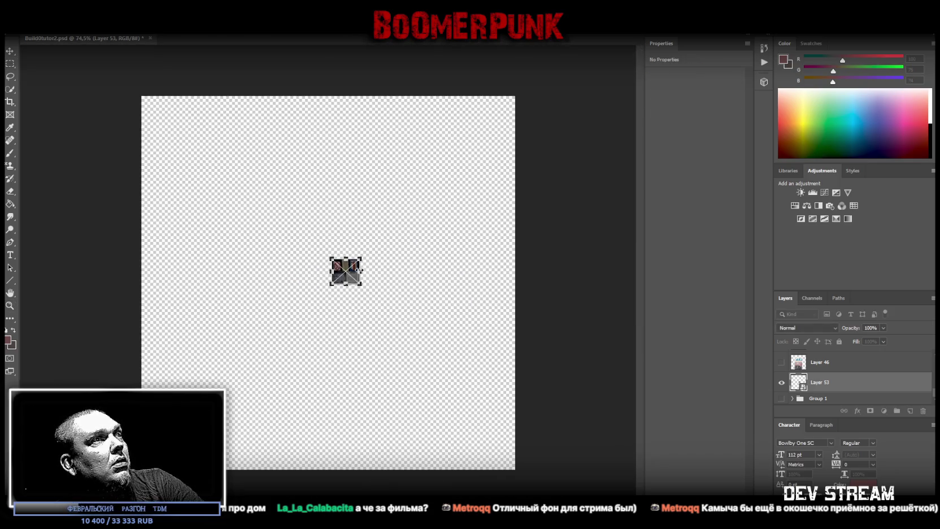
pyautogui.moveTo(353, 273); pyautogui.dragTo(507, 459)
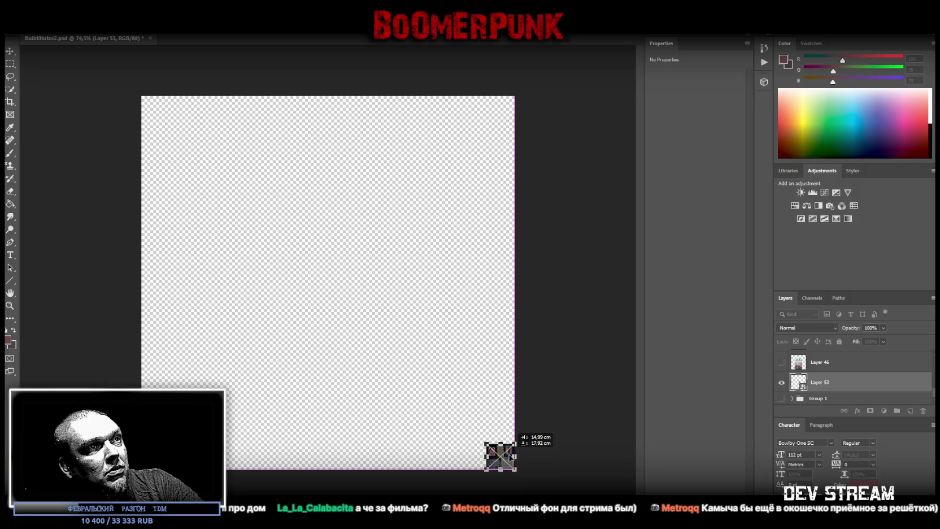
pyautogui.moveTo(510, 455); pyautogui.dragTo(510, 456)
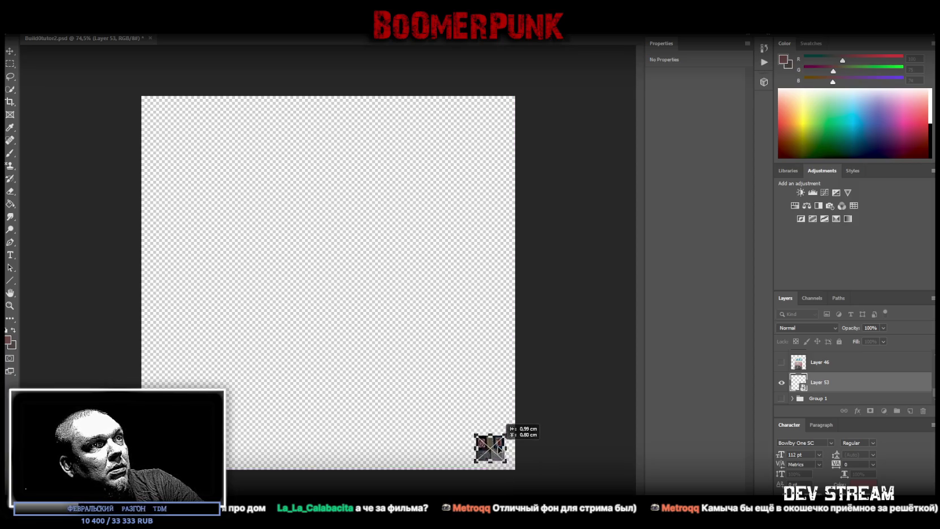
pyautogui.press('Return')
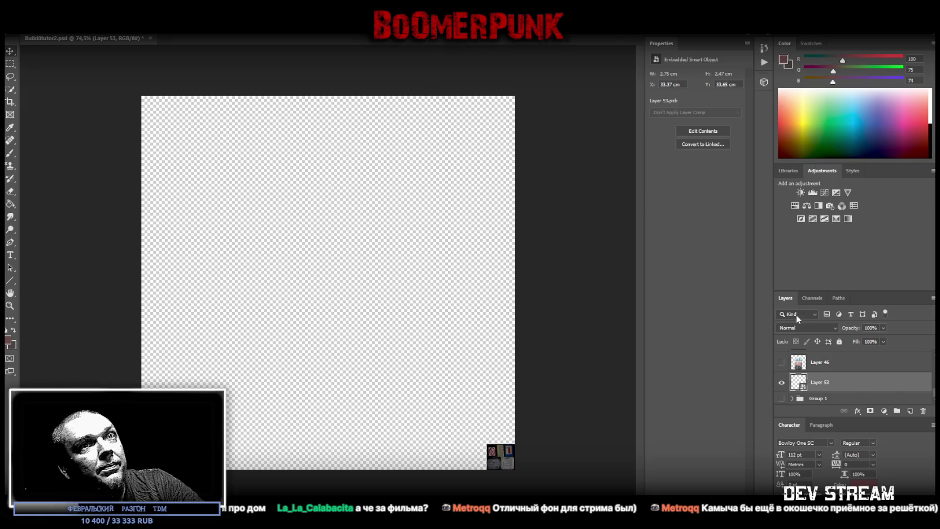
pyautogui.scroll(5, 847, 378)
# - Delete Layer 40's duty-station sign and Layer 41's window image, then fit the canvas
pyautogui.click(782, 359)
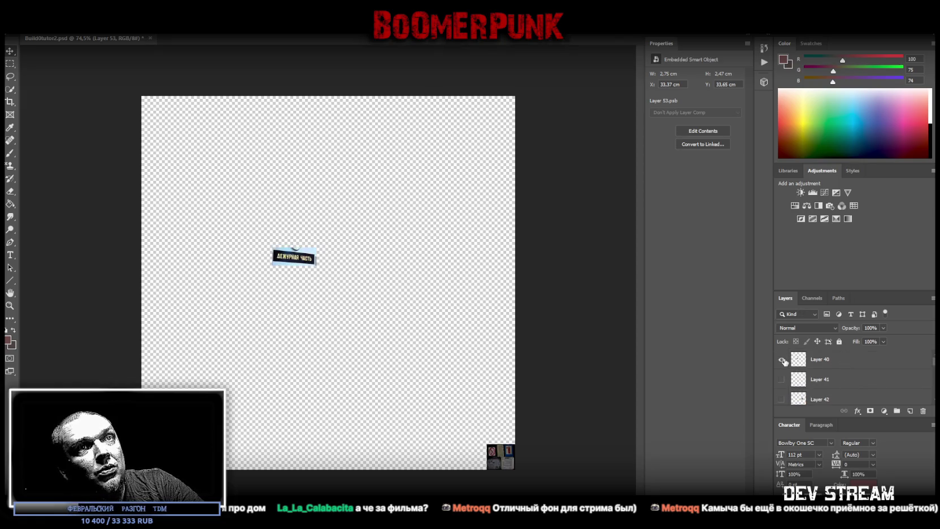
pyautogui.click(845, 365)
pyautogui.press('Delete')
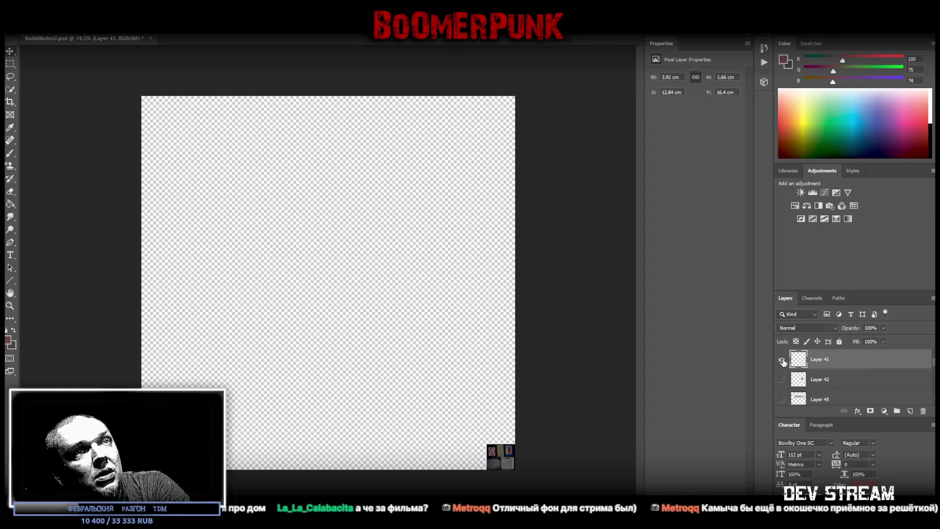
pyautogui.click(782, 360)
pyautogui.click(10, 305)
pyautogui.moveTo(280, 258)
pyautogui.mouseDown()
pyautogui.moveTo(350, 260)
pyautogui.moveTo(334, 260)
pyautogui.mouseUp()
pyautogui.click(782, 360)
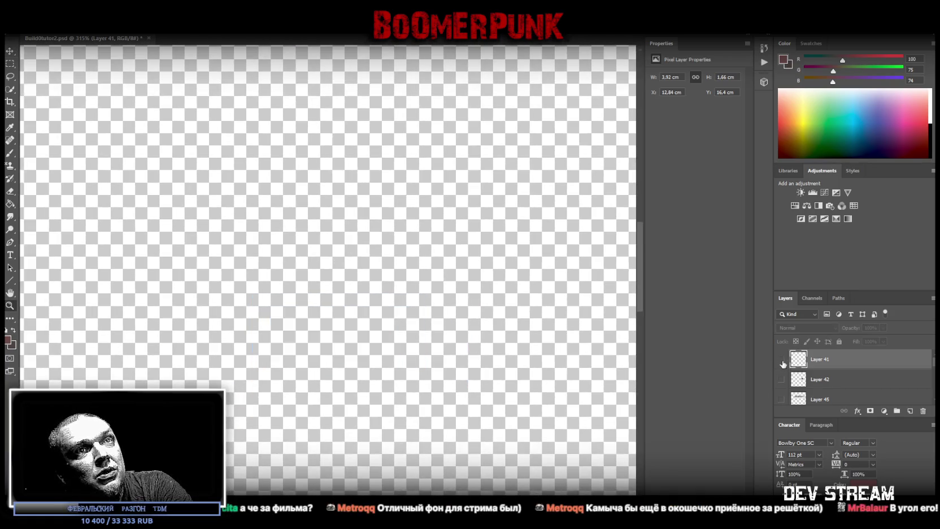
pyautogui.click(782, 360)
pyautogui.press('Delete')
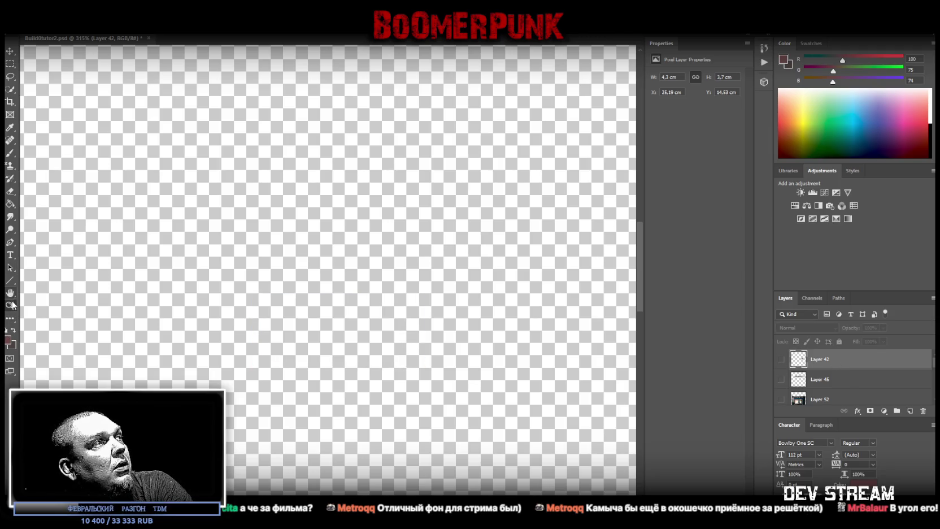
pyautogui.hotkey('ctrl', '0')
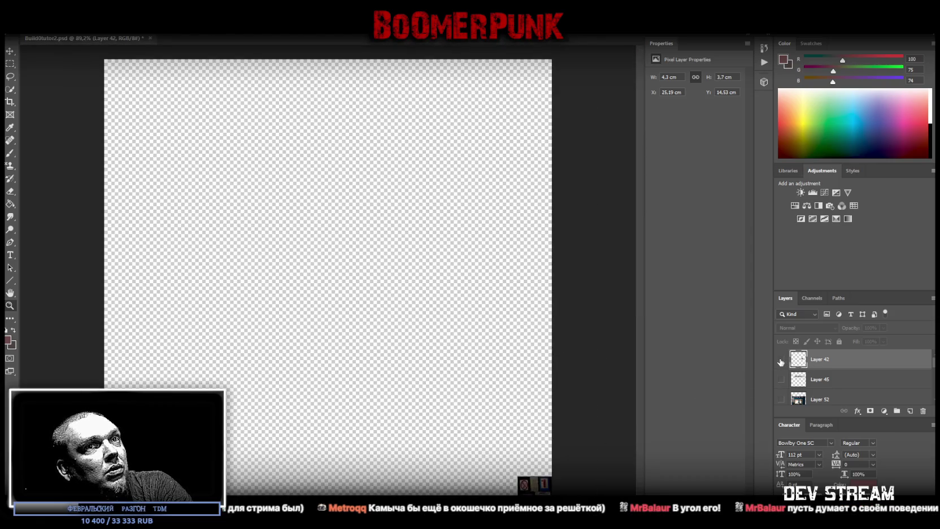
# - Show Layer 42's wanted-poster board, make it a smart object, and start Perspective Warp
pyautogui.click(782, 359)
pyautogui.scroll(6, 478, 237)
pyautogui.scroll(-2, 479, 238)
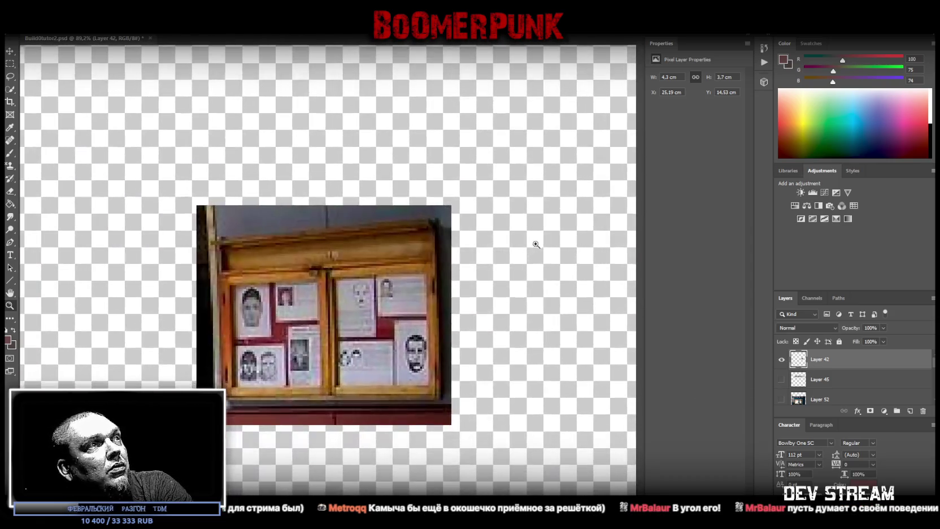
pyautogui.scroll(1, 151, 412)
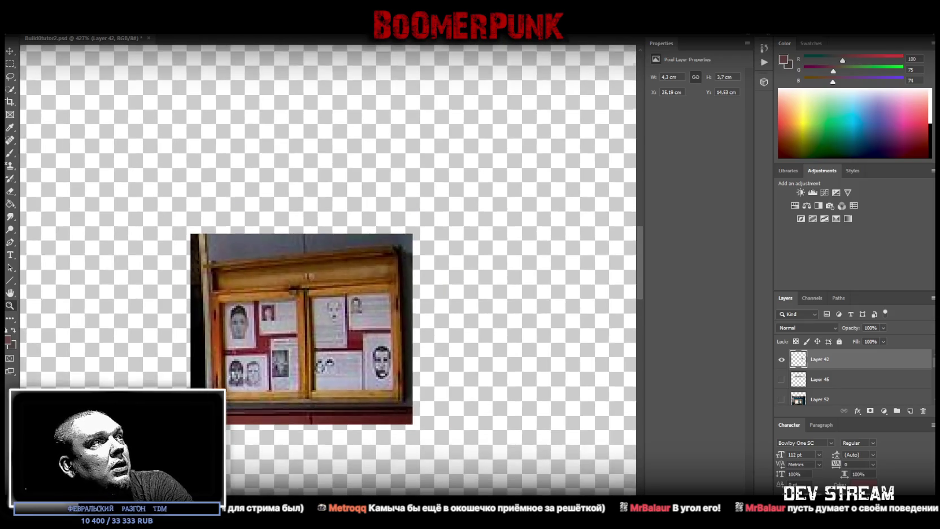
pyautogui.scroll(-2, 161, 172)
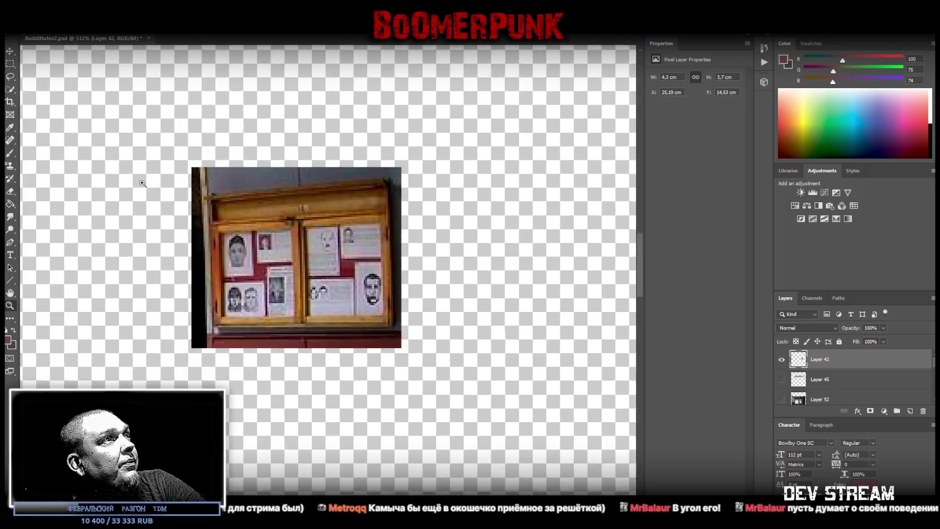
pyautogui.scroll(1, 161, 173)
pyautogui.rightClick(831, 364)
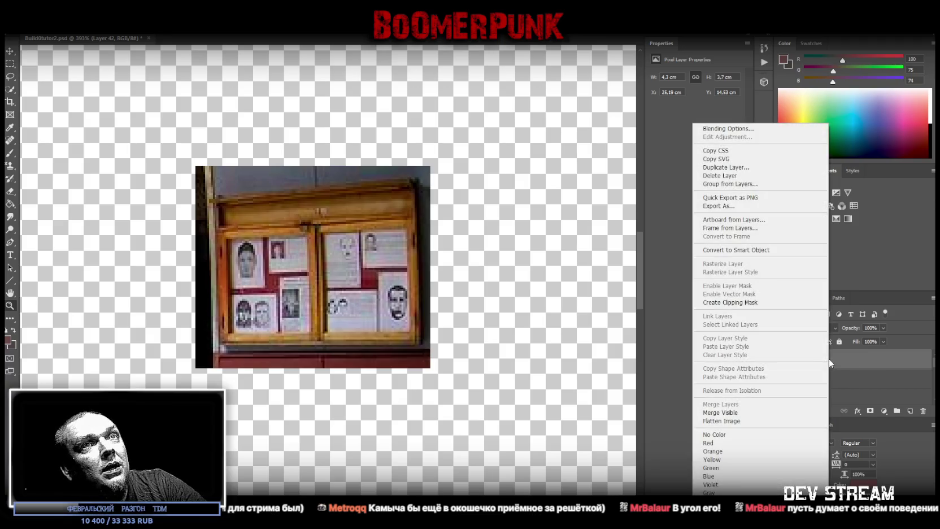
pyautogui.click(773, 250)
pyautogui.click(42, 28)
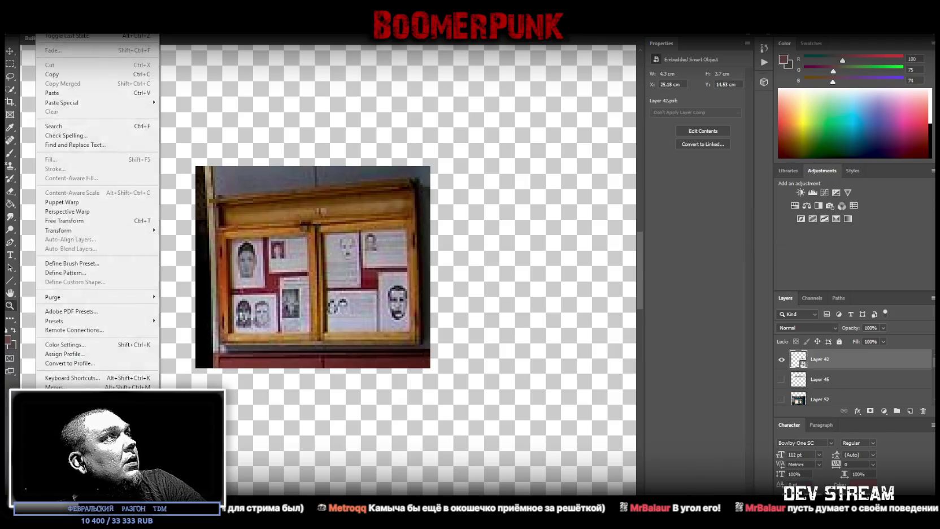
pyautogui.click(73, 211)
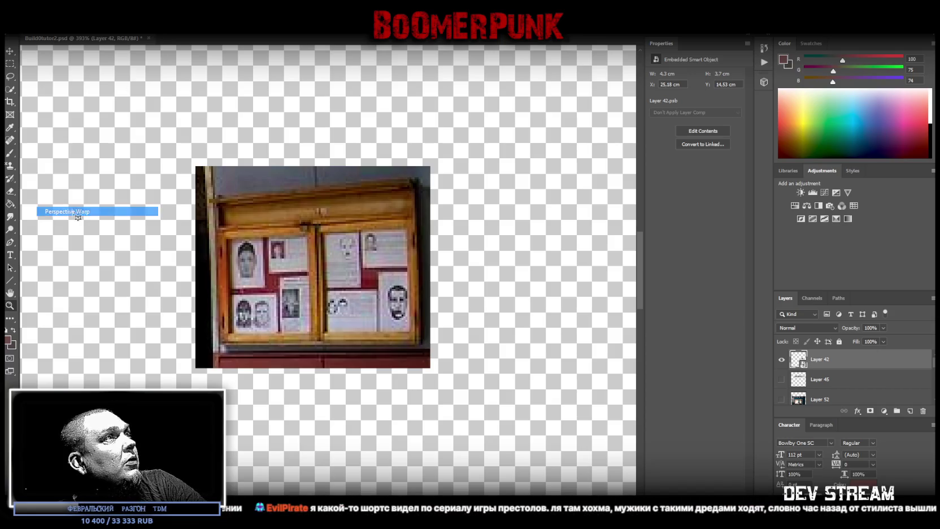
# - Draw a perspective plane over the board and align its corners to the frame
pyautogui.moveTo(215, 199); pyautogui.dragTo(420, 344)
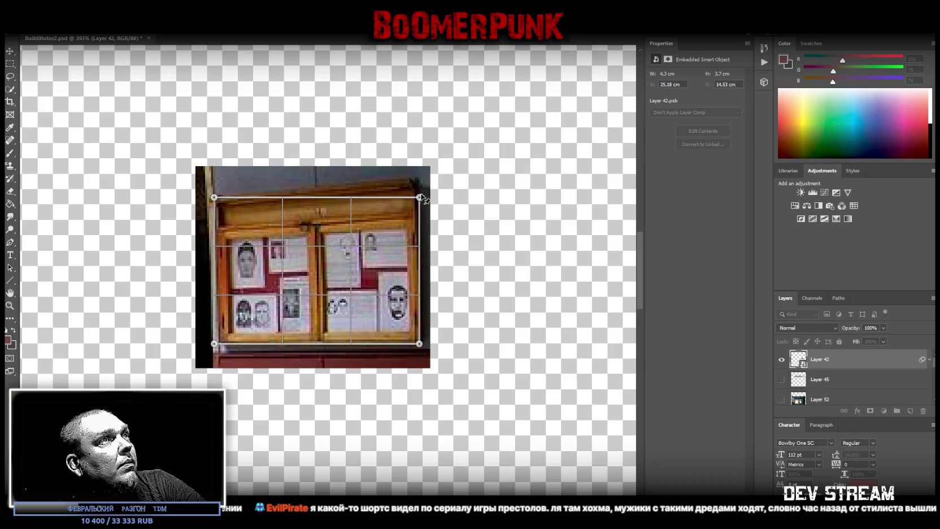
pyautogui.moveTo(418, 197); pyautogui.dragTo(415, 177)
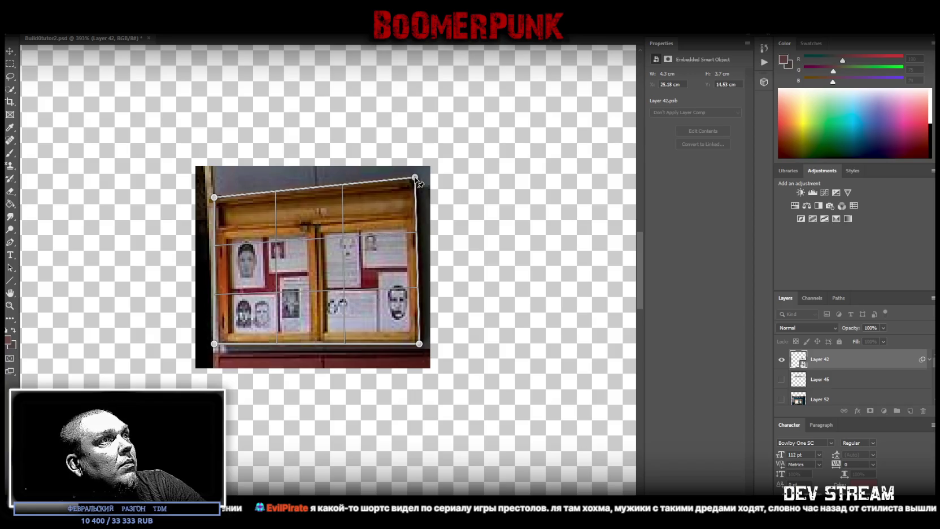
pyautogui.moveTo(418, 344); pyautogui.dragTo(420, 345)
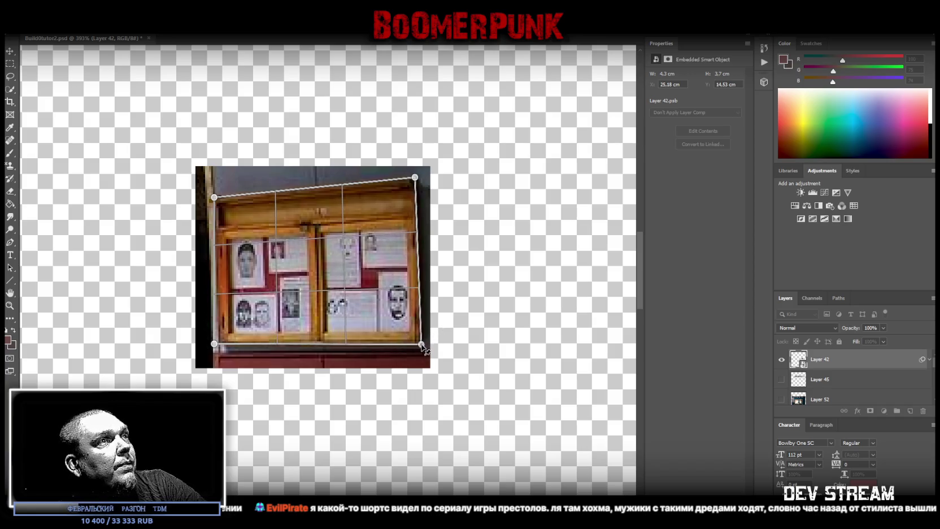
pyautogui.moveTo(214, 344); pyautogui.dragTo(220, 343)
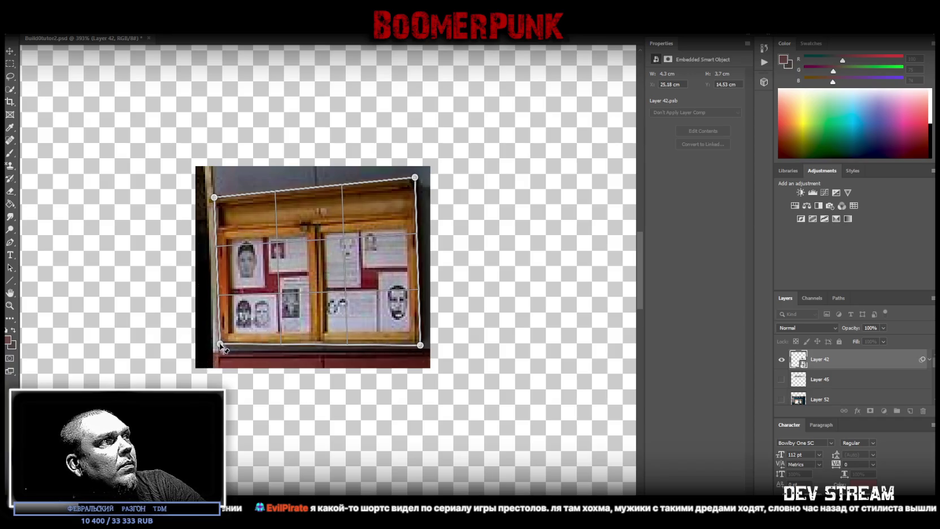
# - Auto-straighten the warp, apply it, and marquee the board's wooden frame
pyautogui.press('w')
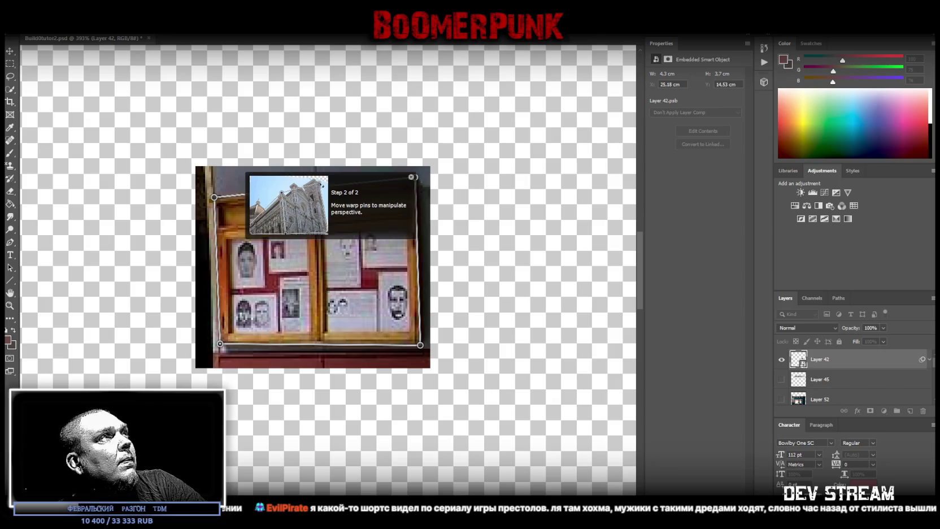
pyautogui.click(168, 37)
pyautogui.press('Return')
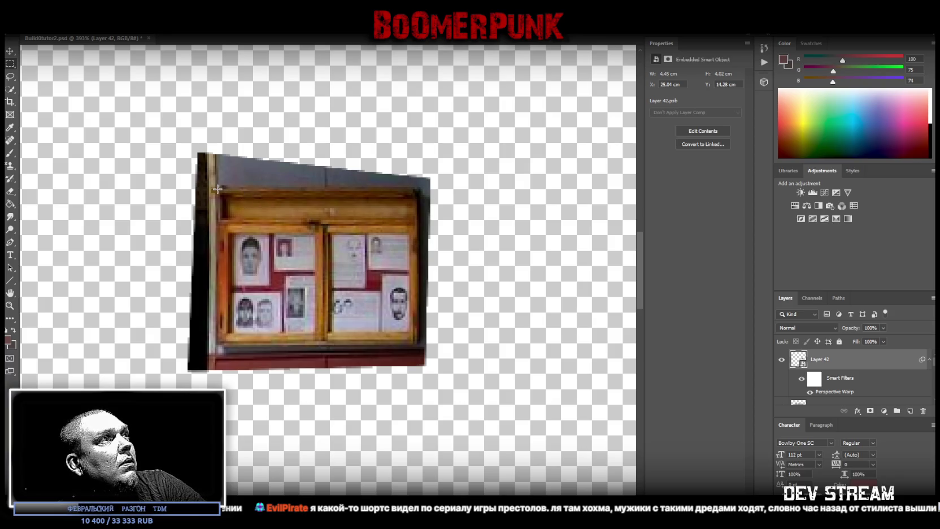
pyautogui.moveTo(217, 189); pyautogui.dragTo(419, 344)
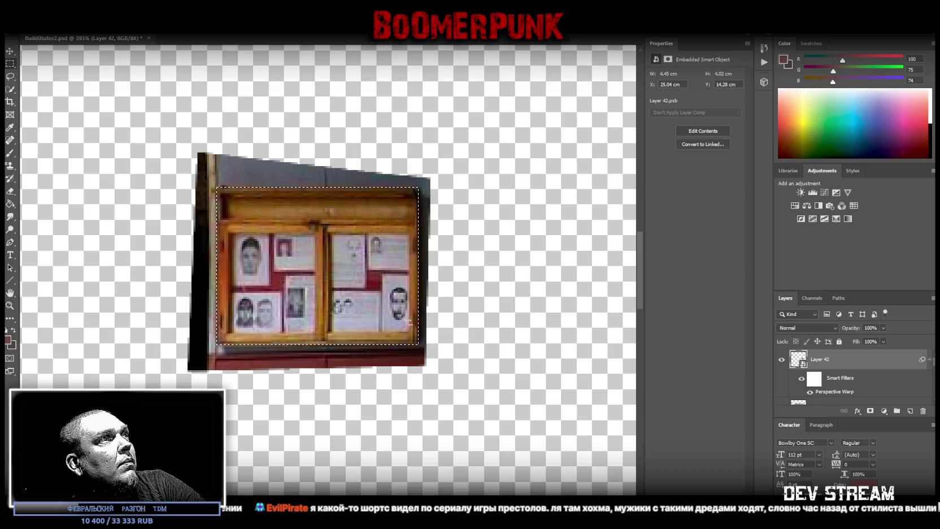
# - Copy the wooden frame to Layer 54, hide Layer 42, and make Layer 54 a smart object
pyautogui.moveTo(197, 163); pyautogui.dragTo(446, 190)
pyautogui.rightClick(308, 214)
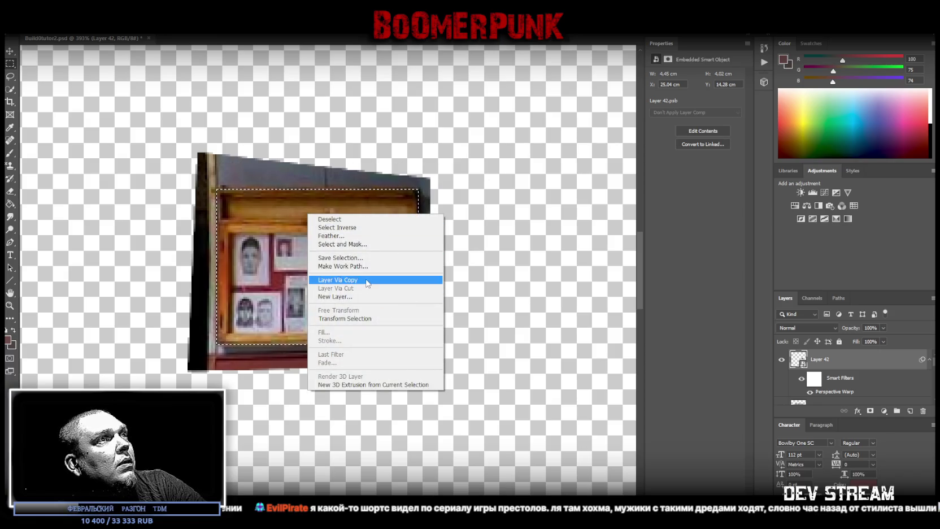
pyautogui.click(337, 280)
pyautogui.click(782, 366)
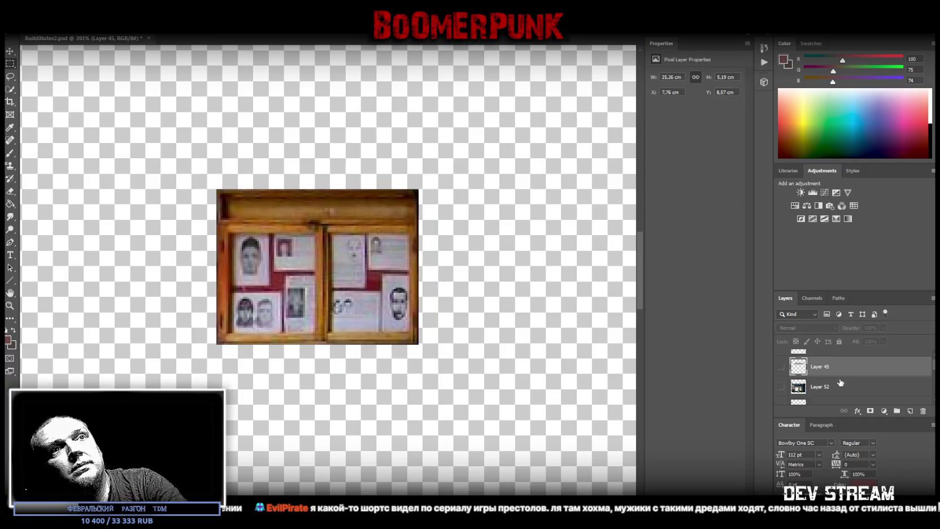
pyautogui.rightClick(836, 359)
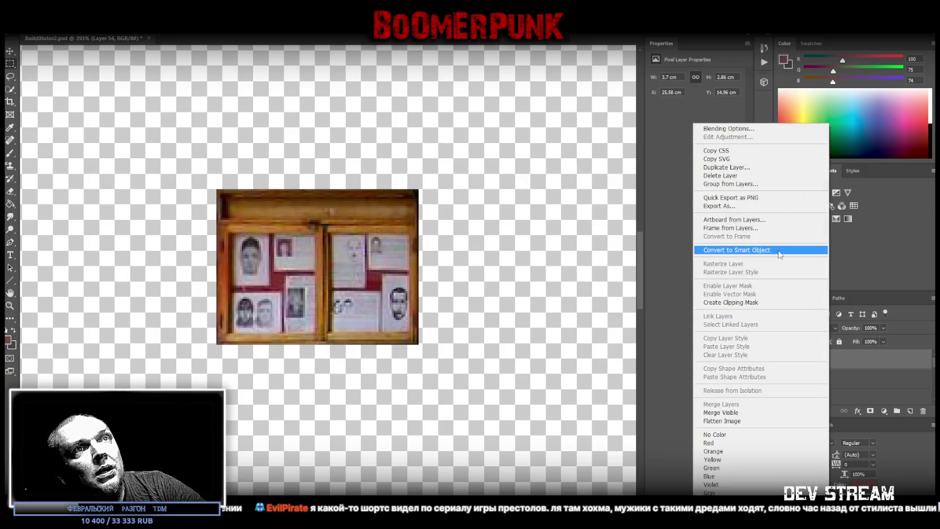
pyautogui.click(770, 250)
pyautogui.scroll(-3, 457, 329)
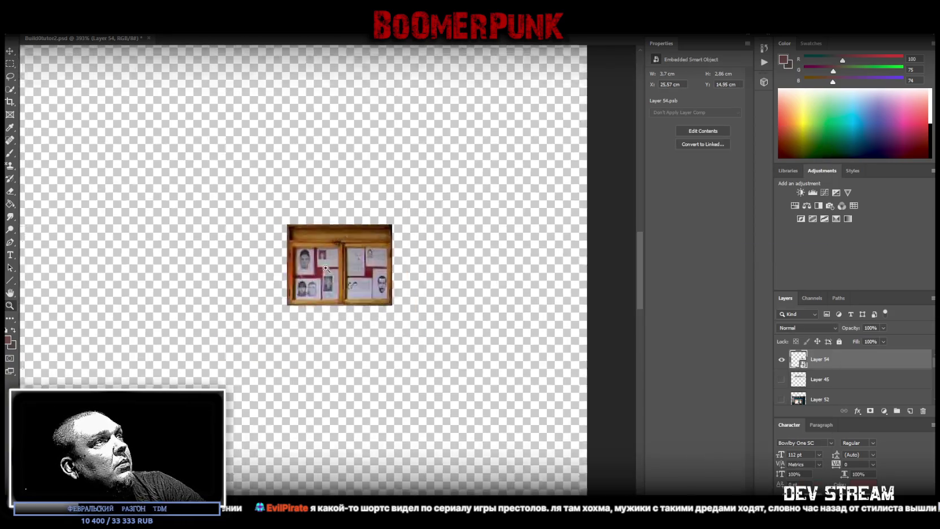
pyautogui.scroll(-2, 457, 330)
pyautogui.scroll(-3, 404, 333)
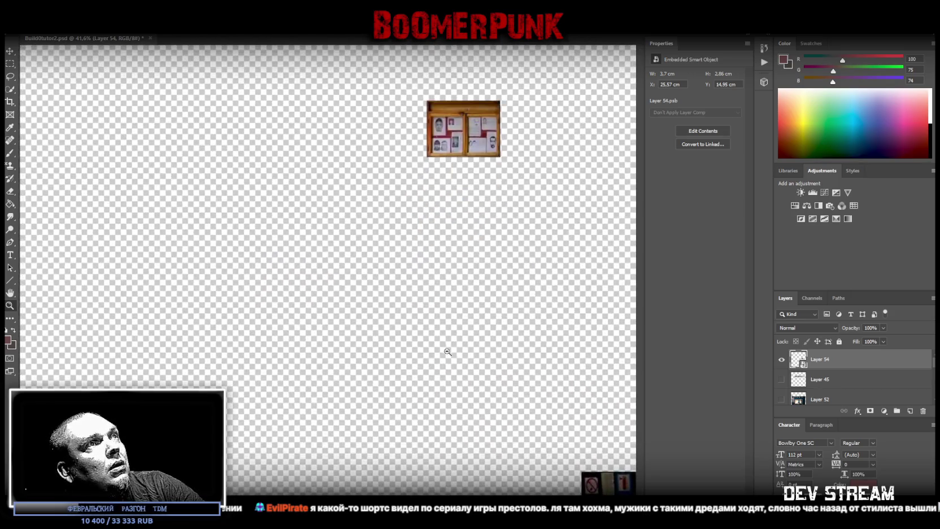
# - Place the Layer 54 board at the bottom edge beside the signs and show Layer 45's banner
pyautogui.hotkey('ctrl', 'z')
pyautogui.hotkey('ctrl', 't')
pyautogui.moveTo(425, 270); pyautogui.dragTo(464, 438)
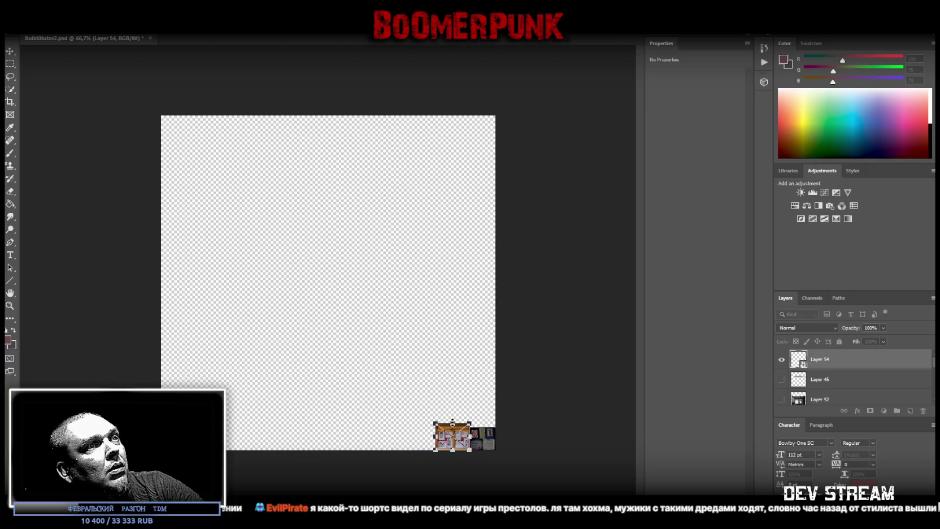
pyautogui.moveTo(464, 439); pyautogui.dragTo(527, 431)
pyautogui.click(10, 305)
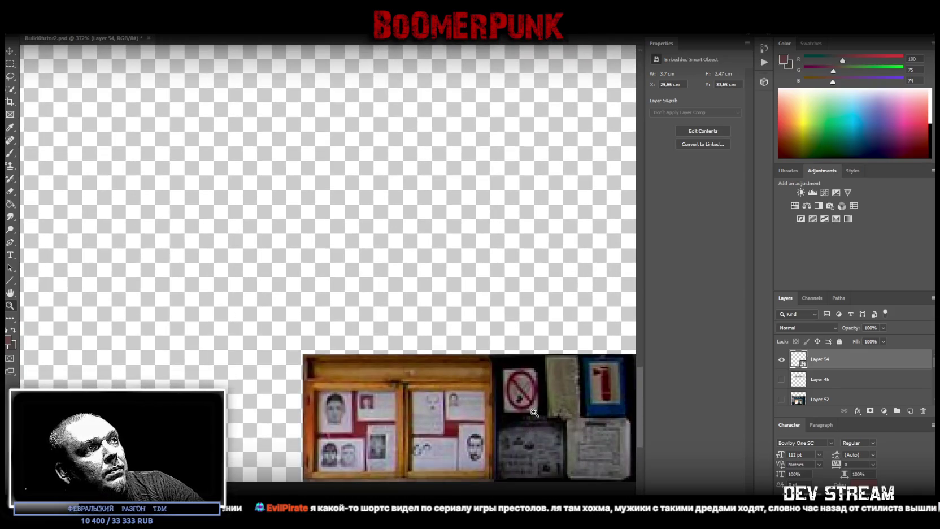
pyautogui.moveTo(529, 413); pyautogui.dragTo(354, 323)
pyautogui.click(780, 380)
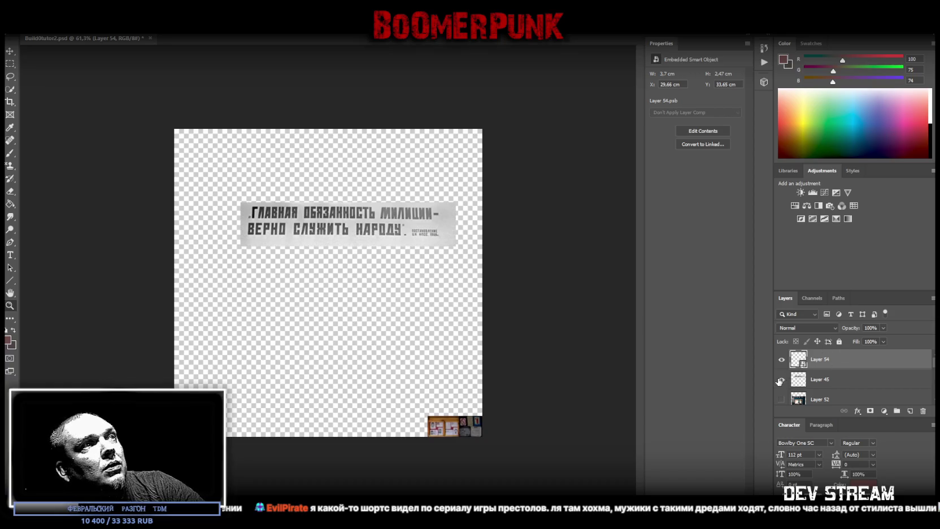
# - Invert the slogan banner layer and convert it to a smart object
pyautogui.moveTo(286, 195); pyautogui.dragTo(330, 176)
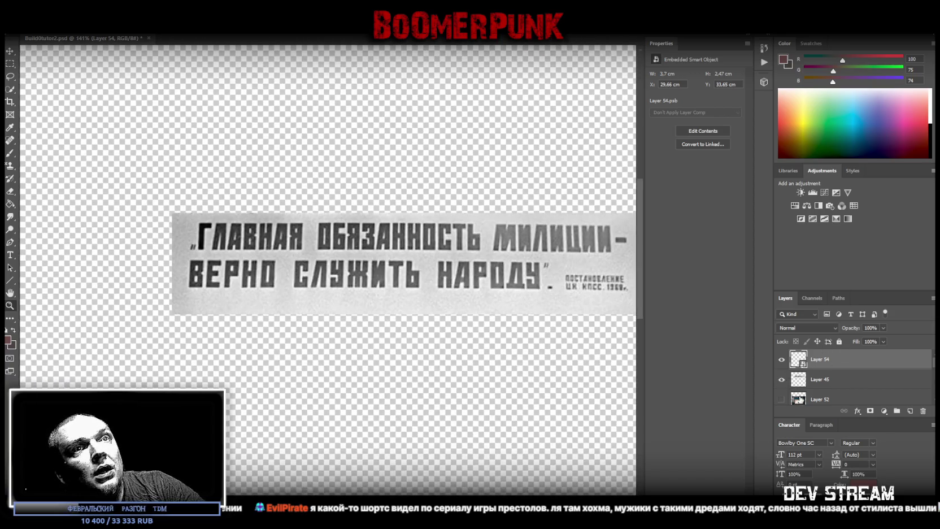
pyautogui.click(817, 380)
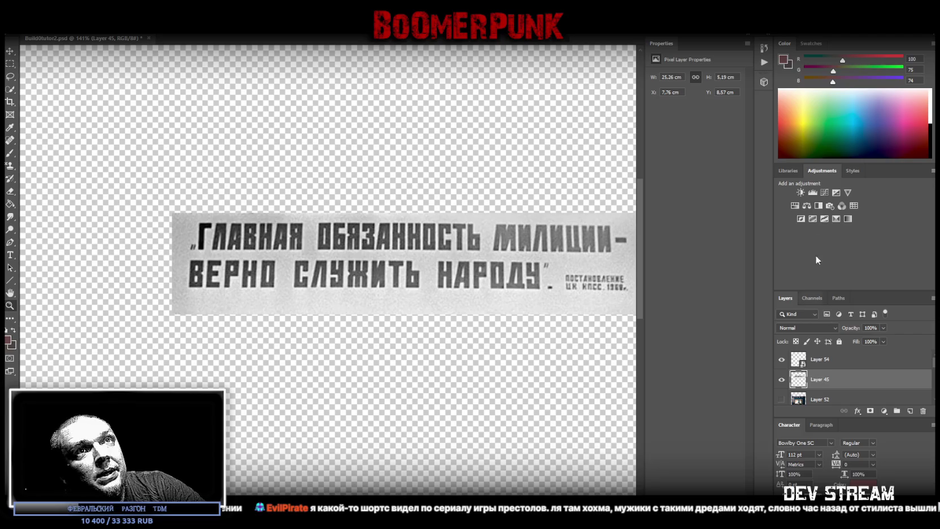
pyautogui.click(804, 219)
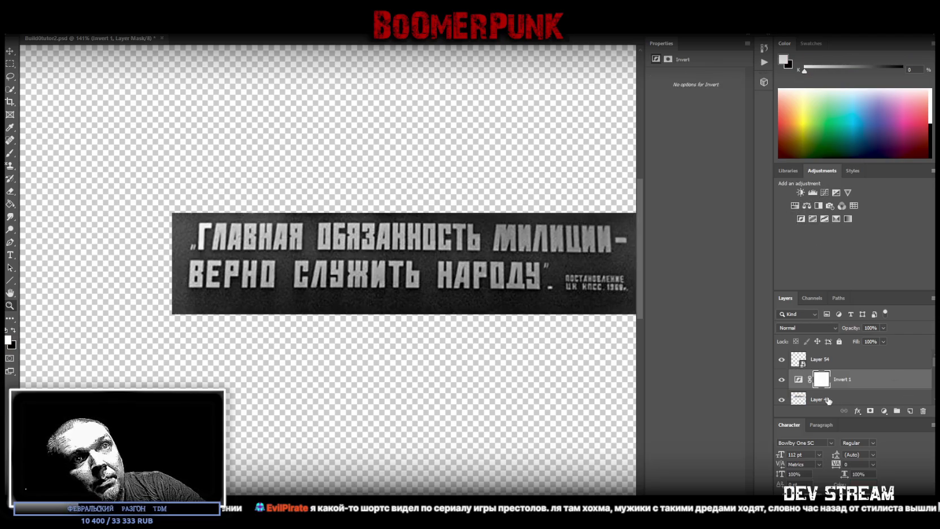
pyautogui.rightClick(831, 399)
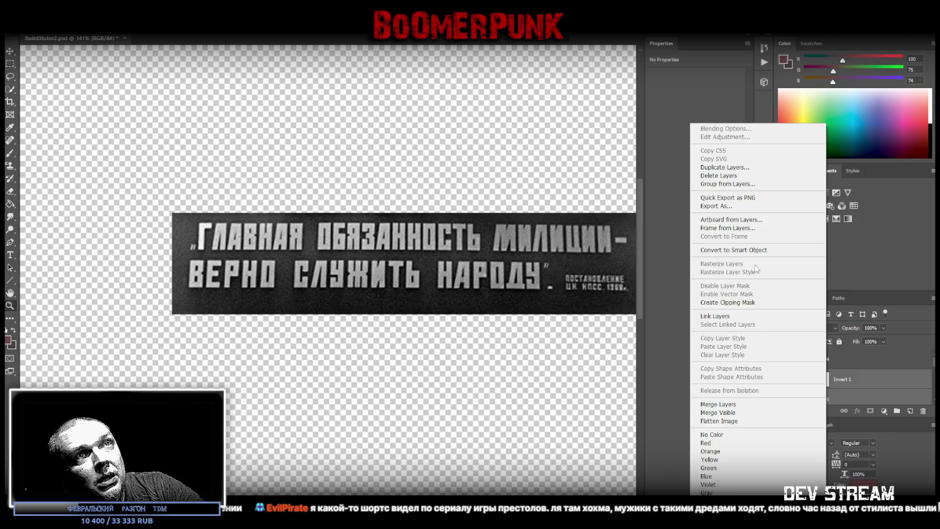
pyautogui.click(735, 250)
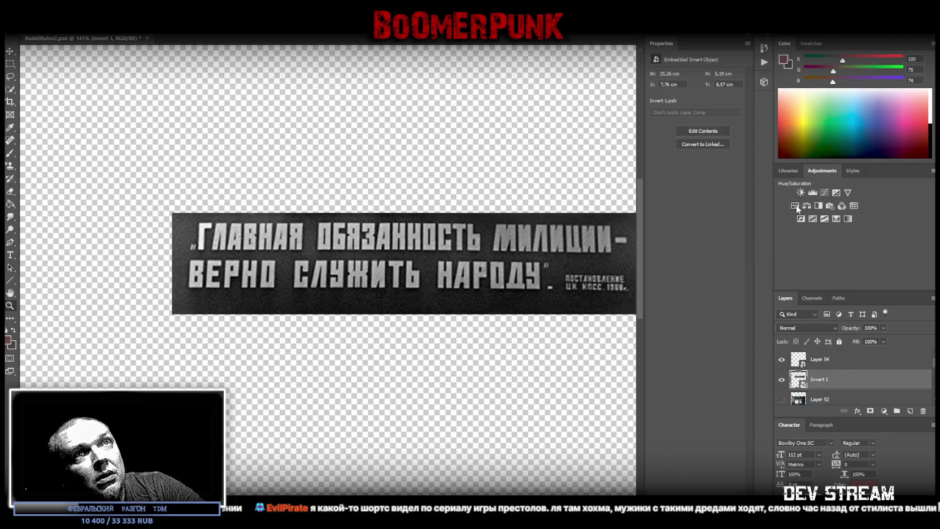
# - Add a Hue/Saturation adjustment at saturation -100 and merge it into the banner
pyautogui.rightClick(864, 387)
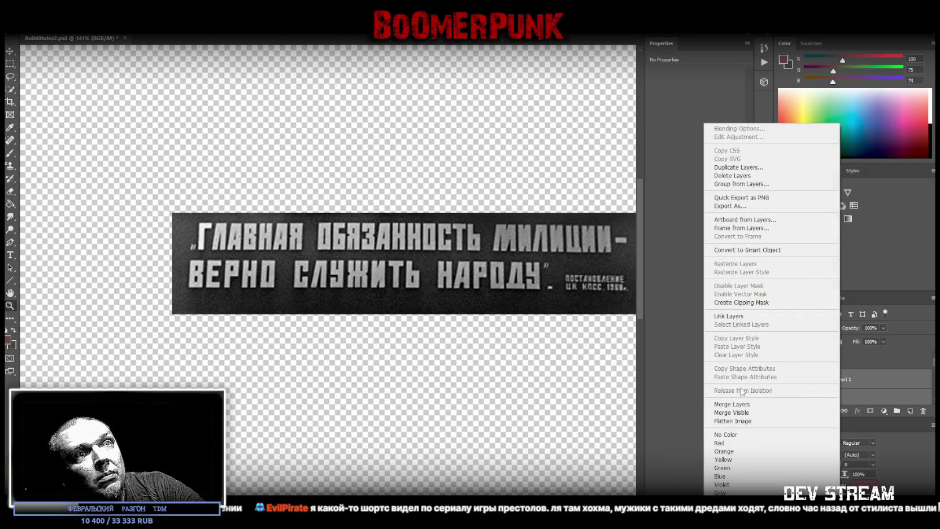
pyautogui.press('Escape')
pyautogui.click(794, 205)
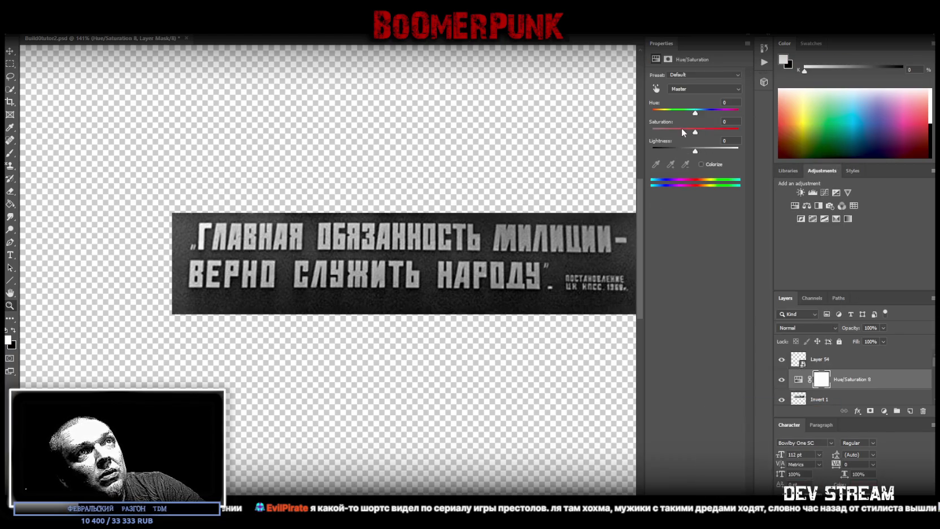
pyautogui.scroll(-1, 847, 378)
pyautogui.keyDown('shift'); pyautogui.click(829, 382); pyautogui.keyUp('shift')
pyautogui.rightClick(829, 383)
pyautogui.click(729, 405)
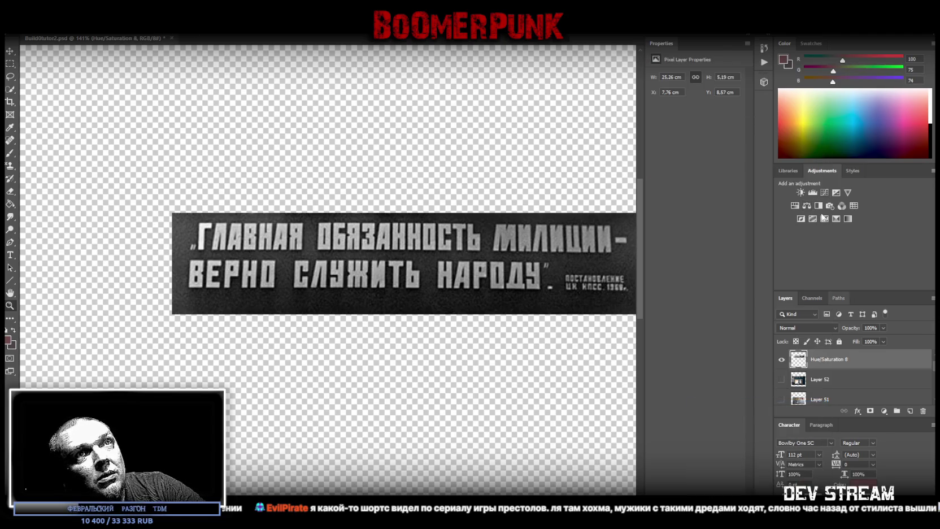
pyautogui.click(839, 204)
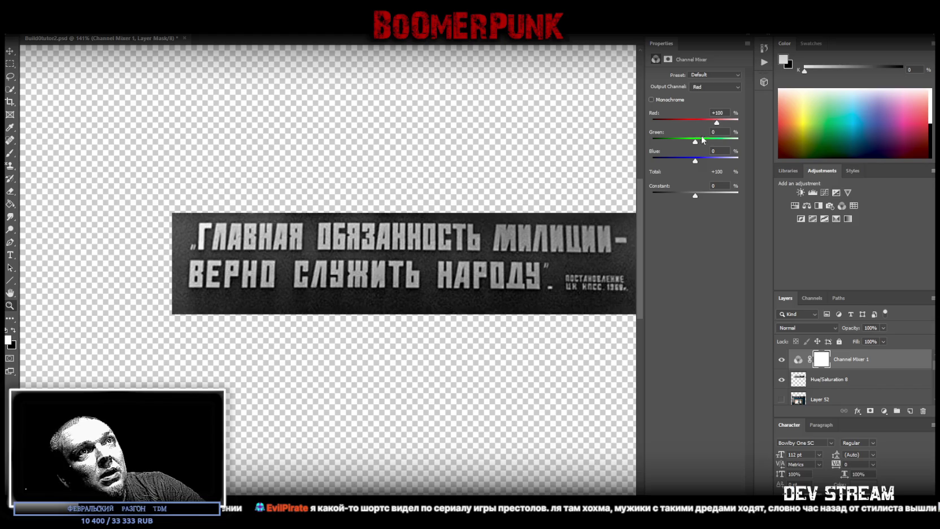
# - Tint the banner teal with Channel Mixer green -200, plus Brightness/Contrast at contrast 100, brightness -27
pyautogui.moveTo(695, 143); pyautogui.dragTo(607, 148)
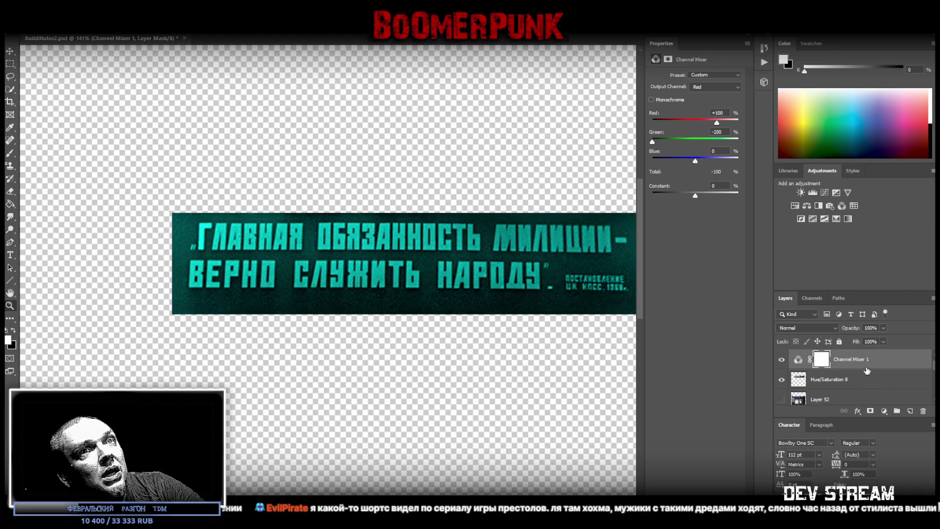
pyautogui.click(835, 388)
pyautogui.click(800, 193)
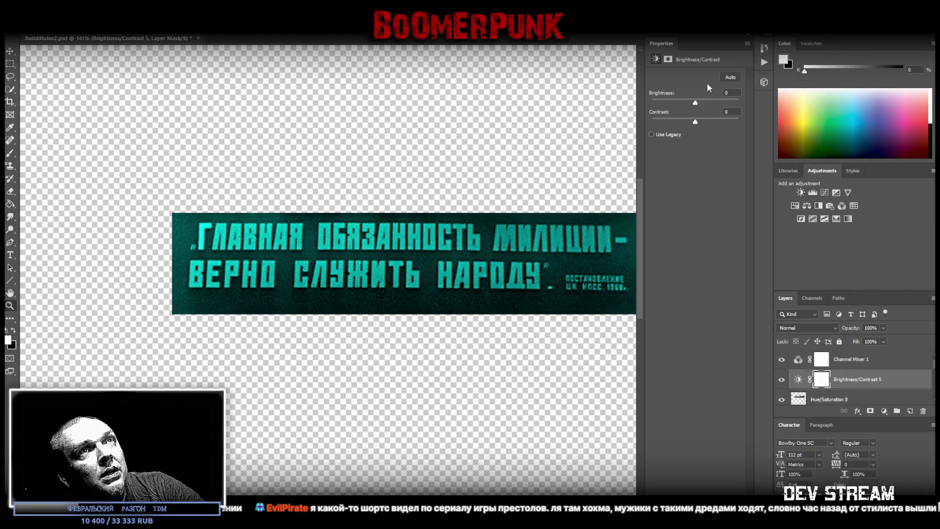
pyautogui.moveTo(695, 122); pyautogui.dragTo(790, 121)
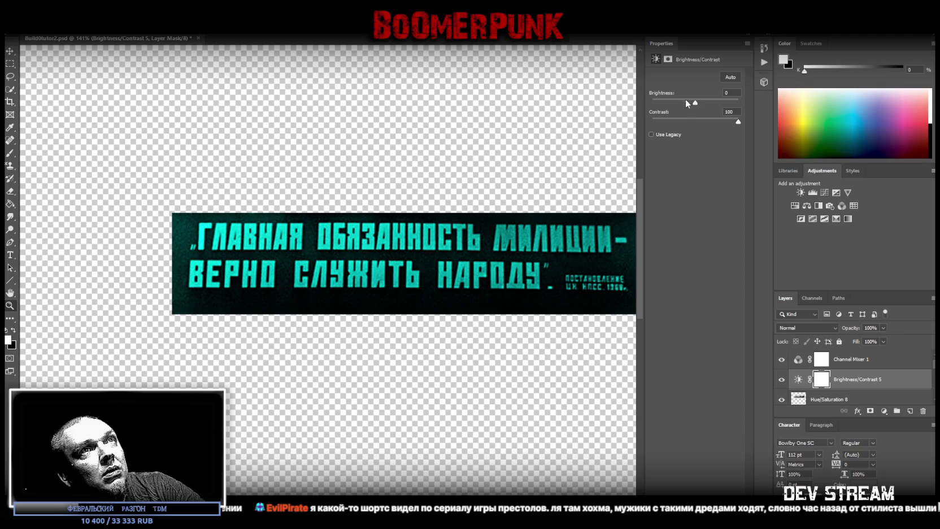
pyautogui.moveTo(696, 104); pyautogui.dragTo(689, 109)
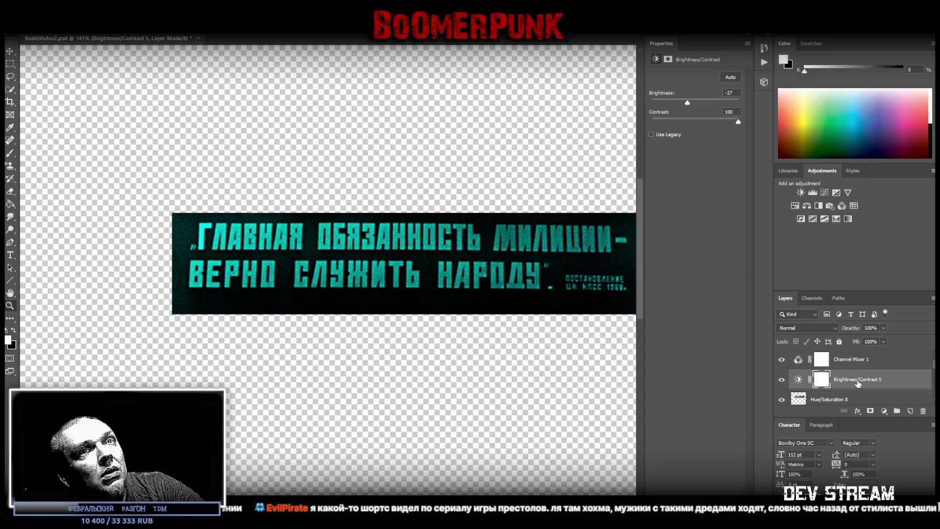
pyautogui.keyDown('shift'); pyautogui.click(834, 399); pyautogui.keyUp('shift')
pyautogui.rightClick(835, 399)
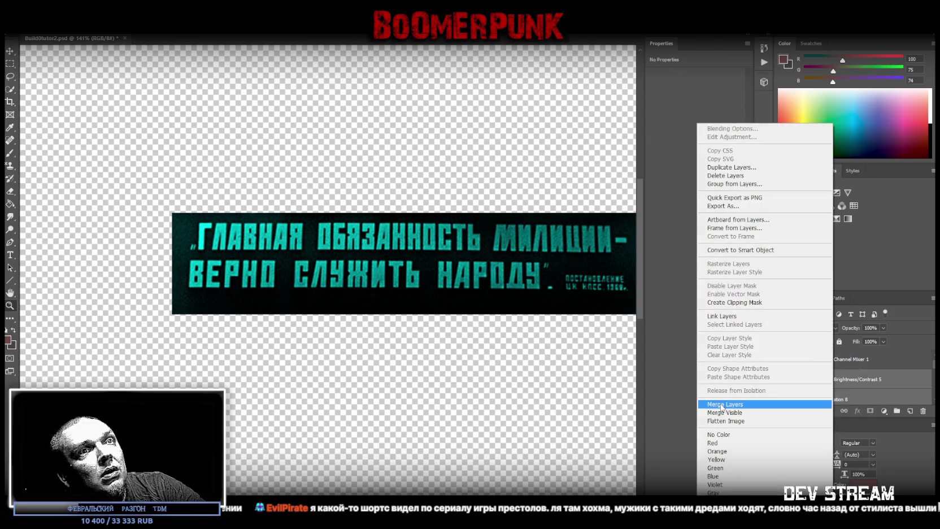
# - Merge the contrast adjustment, then add and merge another Brightness/Contrast at contrast 100, brightness 76
pyautogui.click(722, 405)
pyautogui.click(801, 193)
pyautogui.moveTo(696, 122)
pyautogui.mouseDown()
pyautogui.moveTo(830, 129)
pyautogui.moveTo(600, 127)
pyautogui.moveTo(832, 130)
pyautogui.mouseUp()
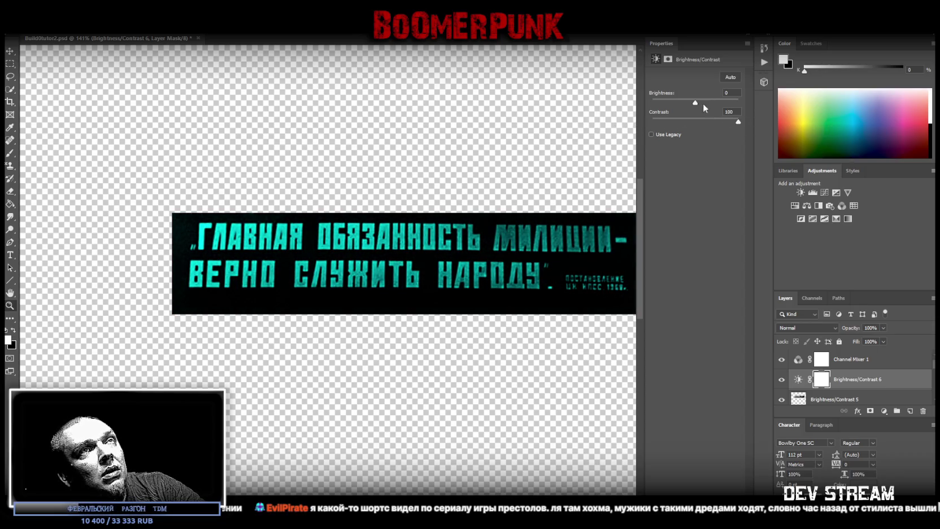
pyautogui.moveTo(694, 104); pyautogui.dragTo(719, 104)
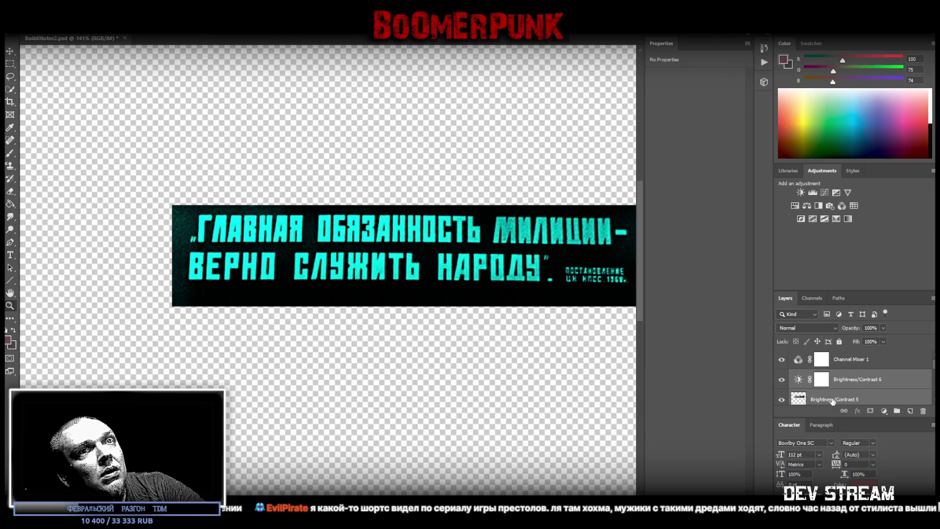
pyautogui.rightClick(833, 385)
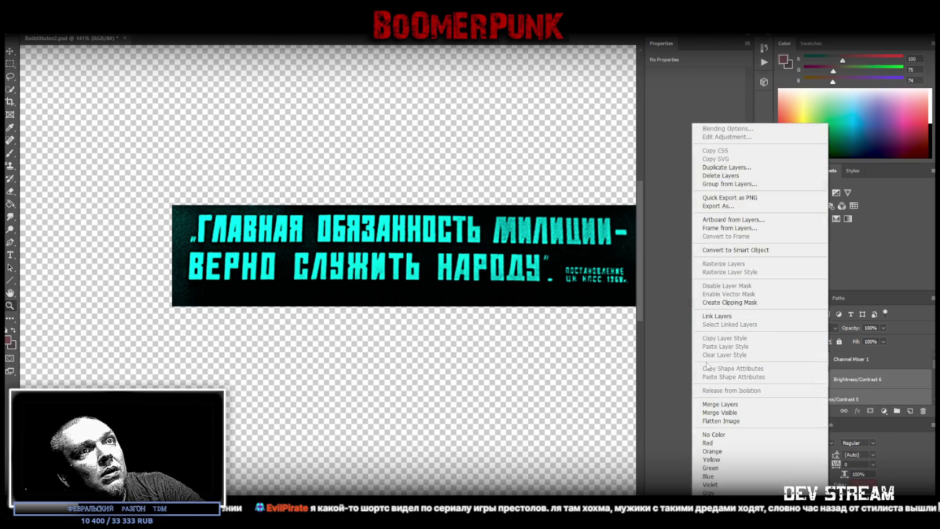
pyautogui.click(720, 404)
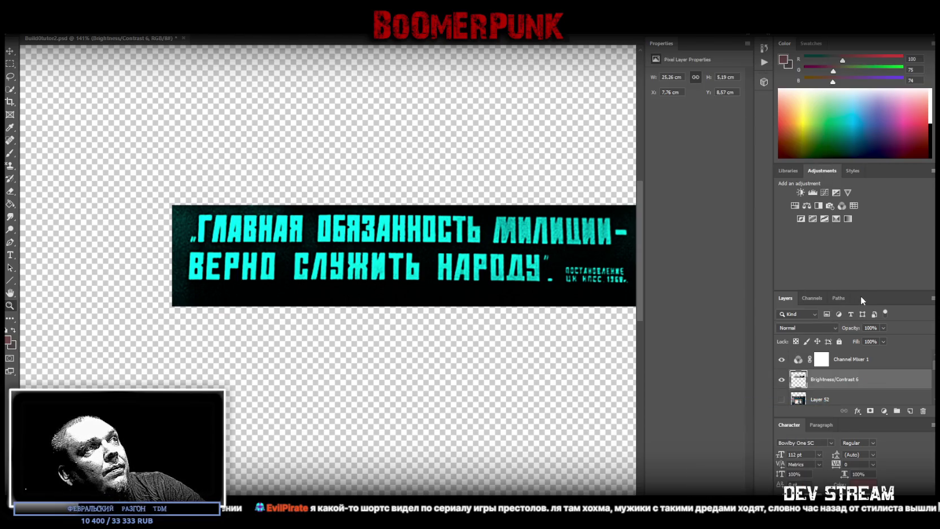
# - Fully desaturate the banner with a Hue/Saturation adjustment and merge it in
pyautogui.click(847, 362)
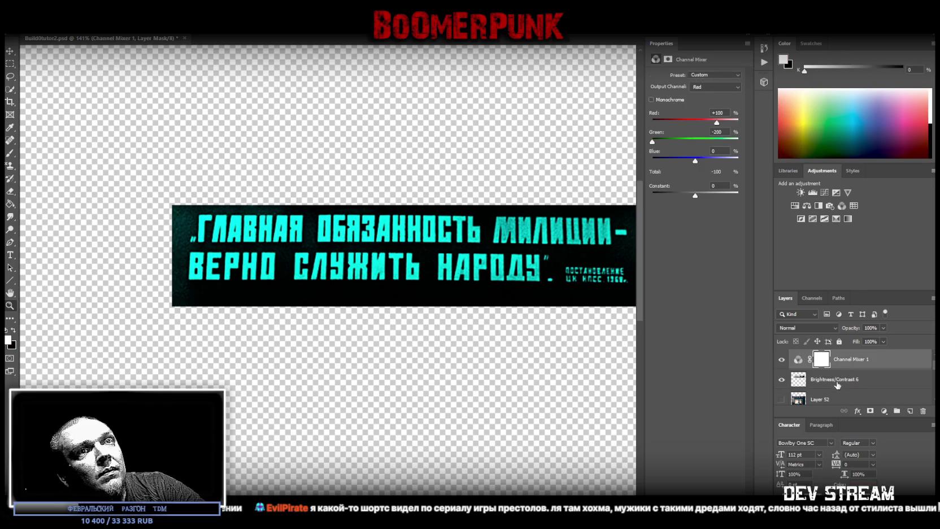
pyautogui.click(831, 382)
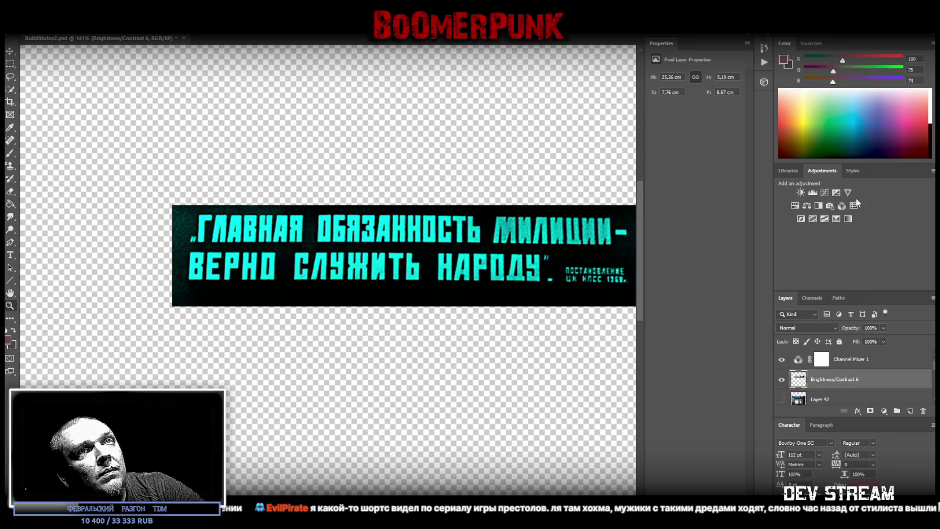
pyautogui.click(795, 205)
pyautogui.moveTo(696, 132); pyautogui.dragTo(700, 133)
pyautogui.moveTo(780, 135); pyautogui.dragTo(611, 141)
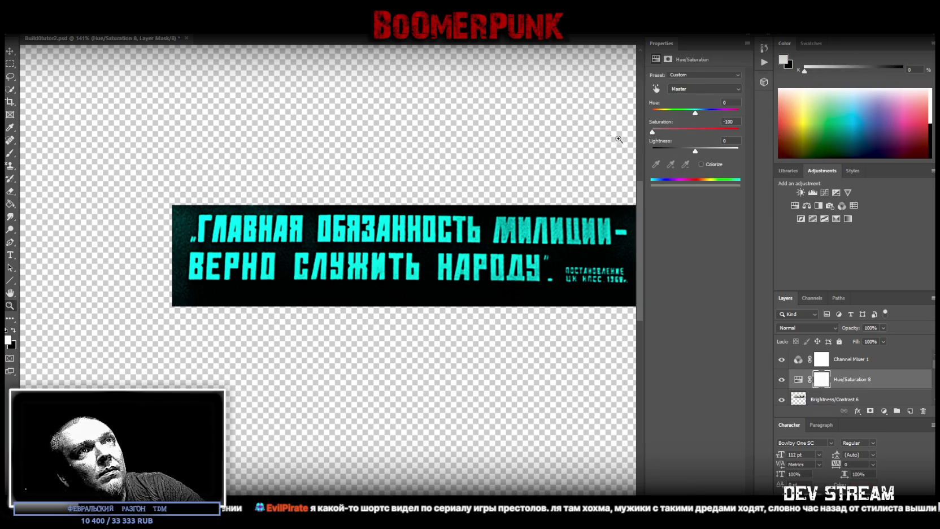
pyautogui.keyDown('shift'); pyautogui.click(827, 399); pyautogui.keyUp('shift')
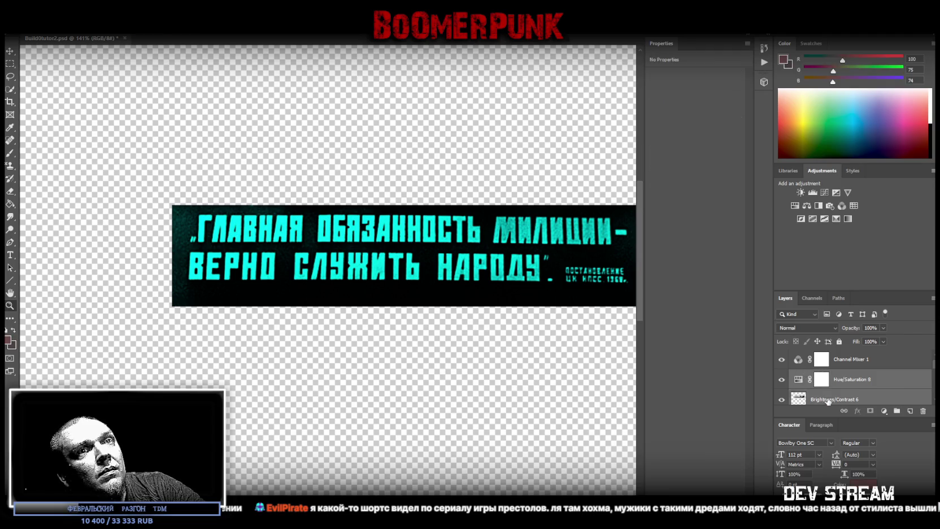
pyautogui.rightClick(828, 399)
pyautogui.click(734, 403)
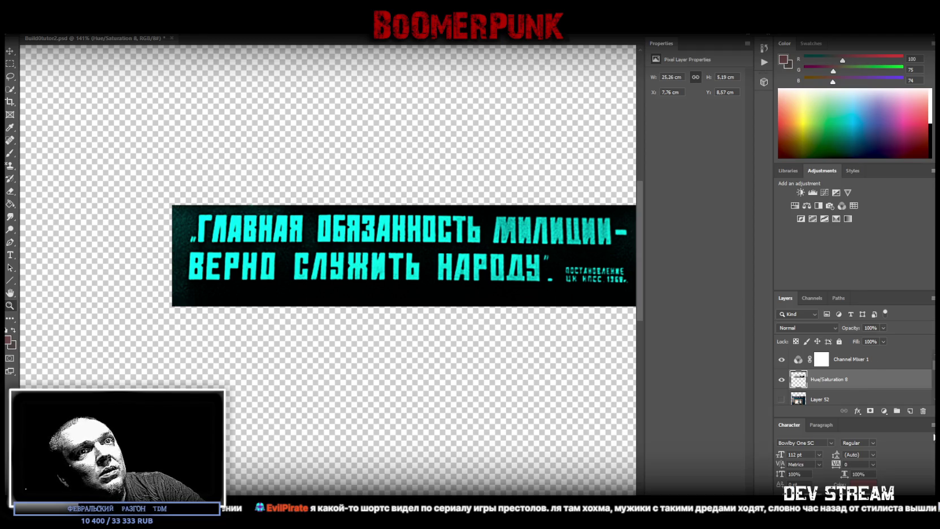
# - Merge Channel Mixer 1 into the banner and add an Invert adjustment for red-on-white text
pyautogui.click(850, 359)
pyautogui.keyDown('shift'); pyautogui.click(828, 378); pyautogui.keyUp('shift')
pyautogui.rightClick(827, 378)
pyautogui.click(720, 404)
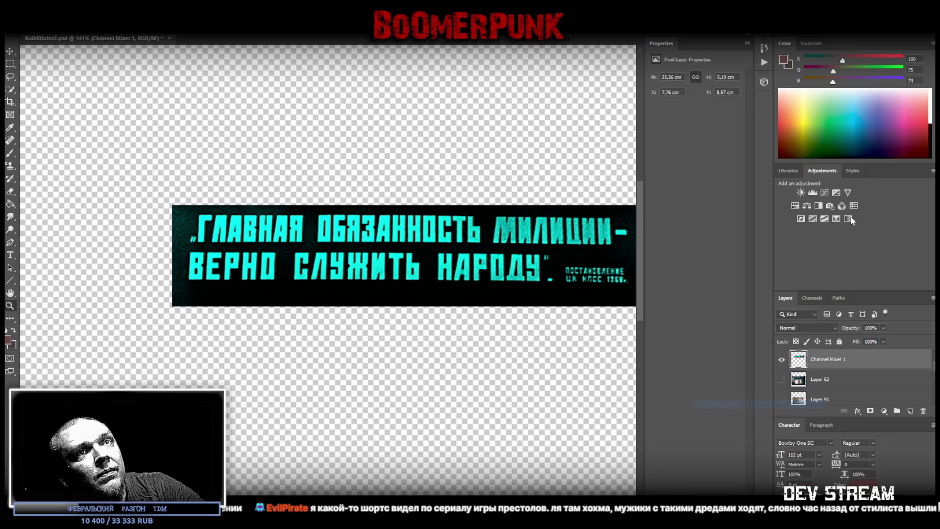
pyautogui.click(800, 218)
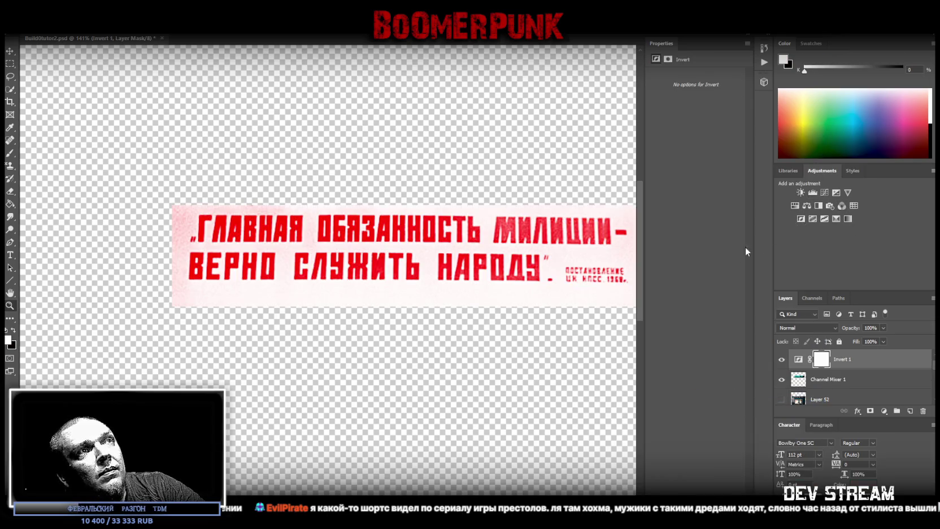
# - Merge the Invert adjustment into the banner layer
pyautogui.keyDown('shift'); pyautogui.click(820, 379); pyautogui.keyUp('shift')
pyautogui.rightClick(819, 379)
pyautogui.click(723, 405)
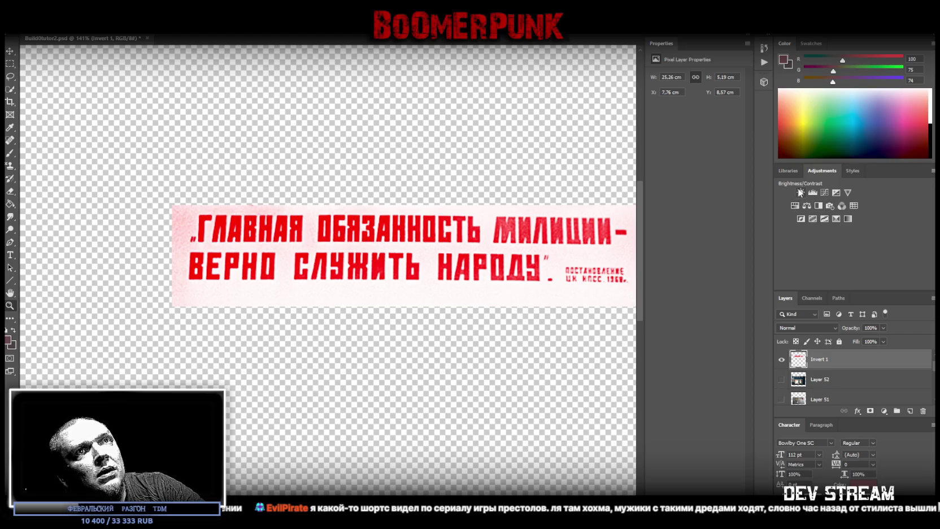
# - Lower the red banner's contrast and raise its brightness with Brightness/Contrast, then merge it
pyautogui.click(800, 192)
pyautogui.moveTo(696, 122); pyautogui.dragTo(564, 120)
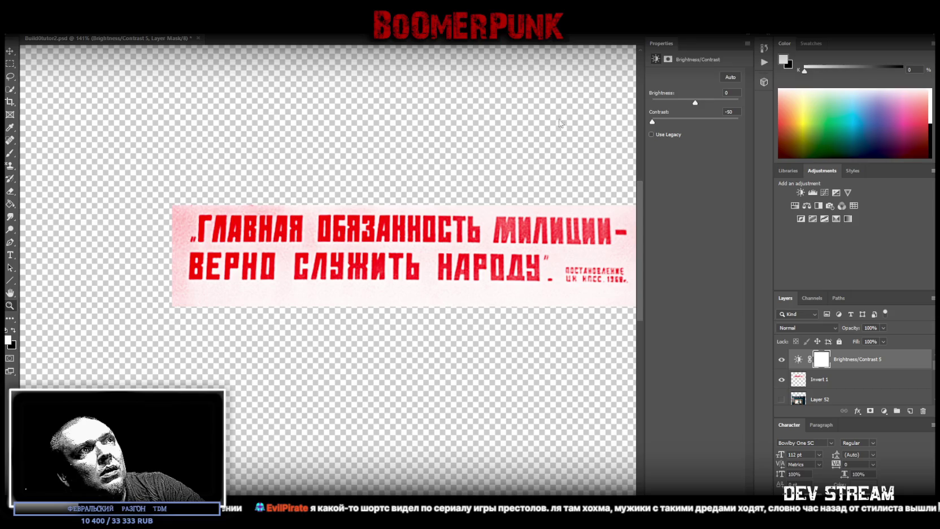
pyautogui.moveTo(696, 102)
pyautogui.mouseDown()
pyautogui.moveTo(724, 104)
pyautogui.moveTo(750, 125)
pyautogui.moveTo(691, 123)
pyautogui.moveTo(746, 129)
pyautogui.mouseUp()
pyautogui.moveTo(715, 99)
pyautogui.mouseDown()
pyautogui.moveTo(750, 101)
pyautogui.moveTo(692, 104)
pyautogui.moveTo(731, 106)
pyautogui.moveTo(716, 106)
pyautogui.mouseUp()
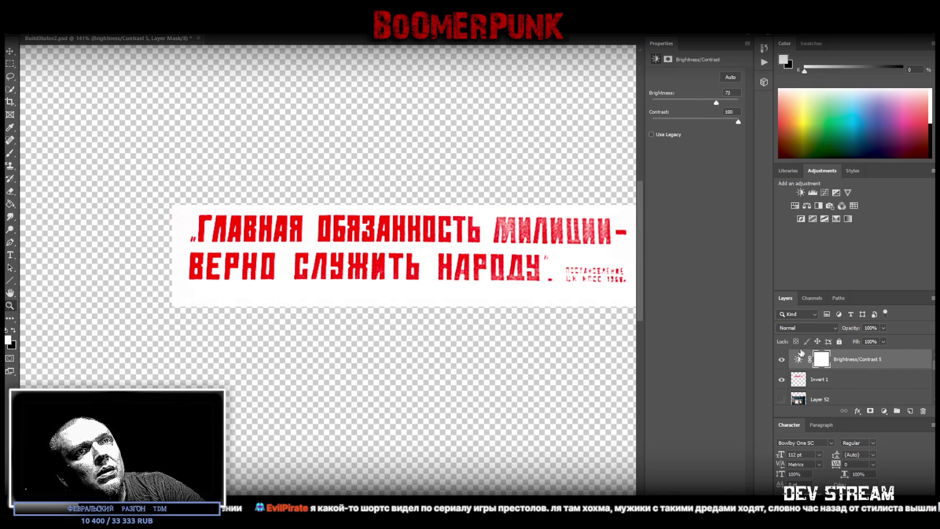
pyautogui.keyDown('shift'); pyautogui.click(843, 380); pyautogui.keyUp('shift')
pyautogui.rightClick(828, 380)
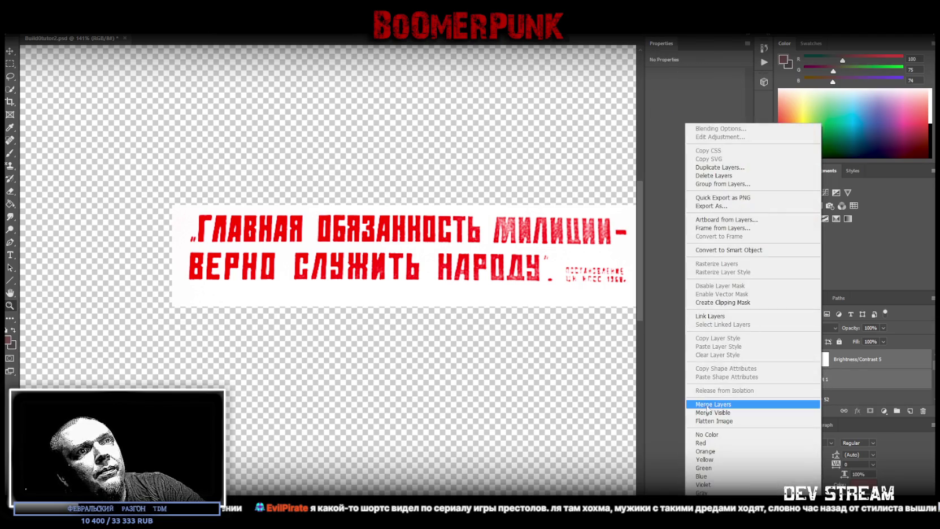
pyautogui.click(714, 403)
# - Merge in Hue/Saturation at saturation -58, lightness -18, then drag in the grunge texture
pyautogui.click(796, 207)
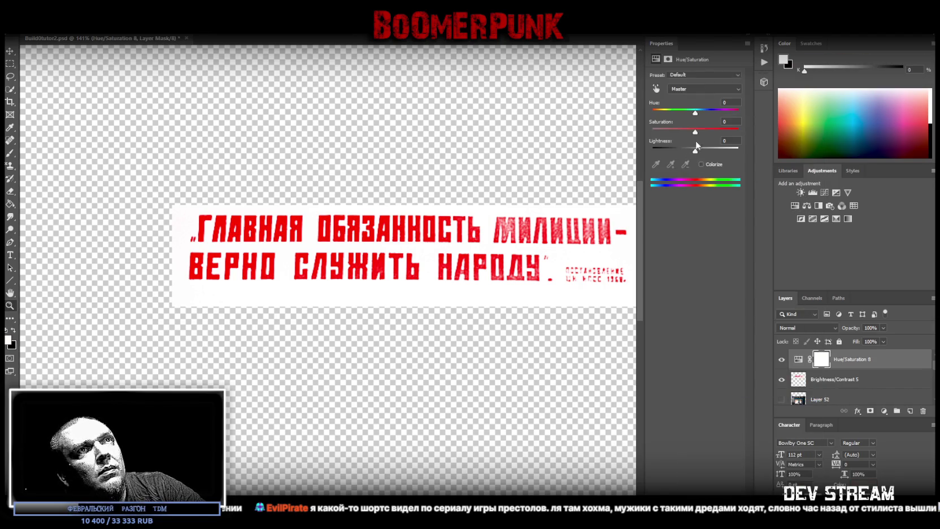
pyautogui.moveTo(695, 151); pyautogui.dragTo(671, 131)
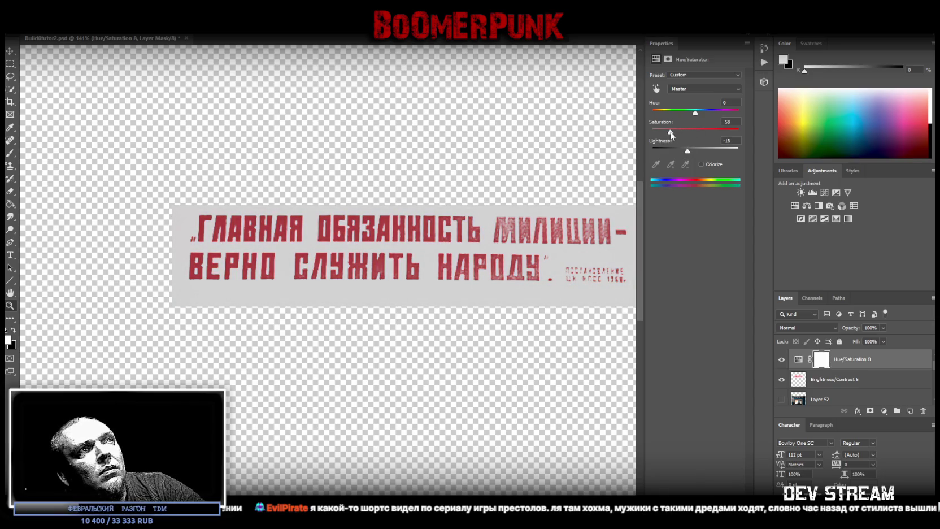
pyautogui.rightClick(832, 384)
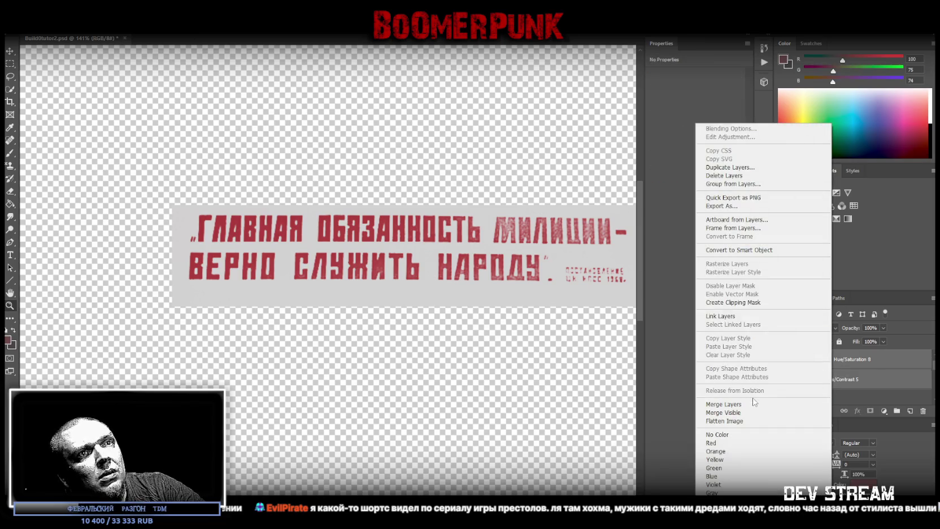
pyautogui.click(713, 404)
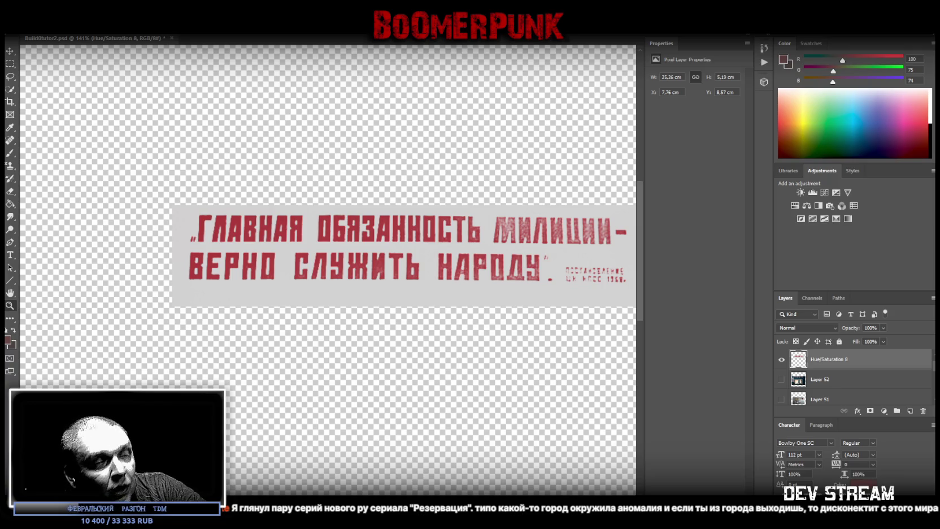
pyautogui.moveTo(637, 283); pyautogui.dragTo(408, 333)
# - Stretch the grey grunge texture into a wide strip across the slogan banner
pyautogui.moveTo(323, 236); pyautogui.dragTo(340, 244)
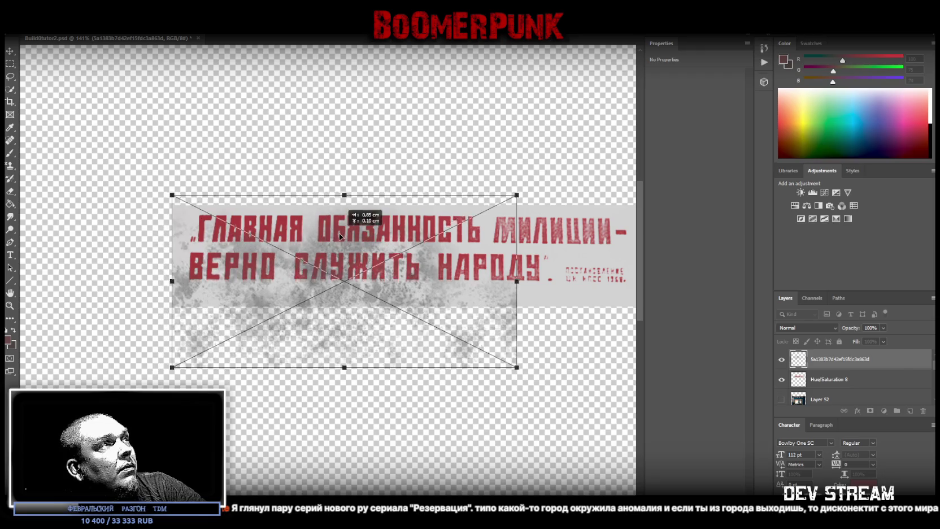
pyautogui.moveTo(516, 377); pyautogui.dragTo(623, 305)
pyautogui.hscroll(3, 362, 255)
pyautogui.hscroll(3, 453, 254)
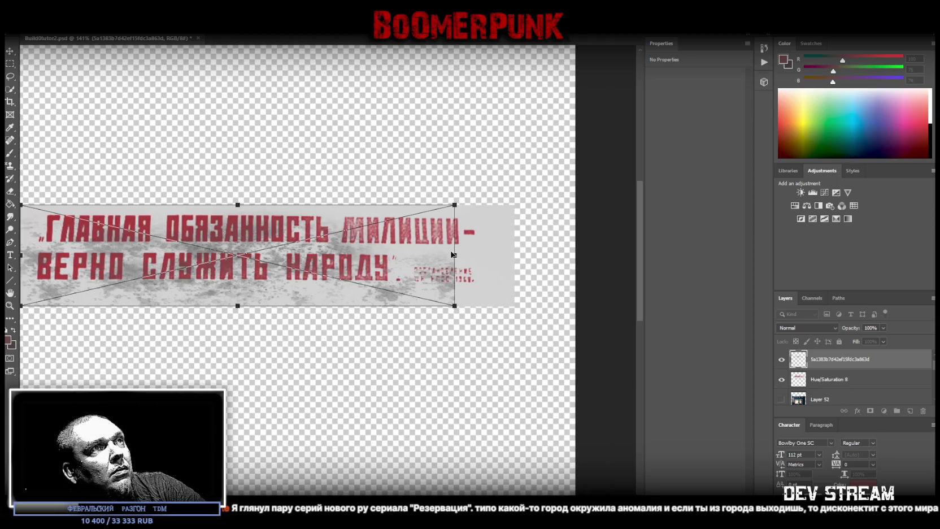
pyautogui.moveTo(454, 255); pyautogui.dragTo(514, 255)
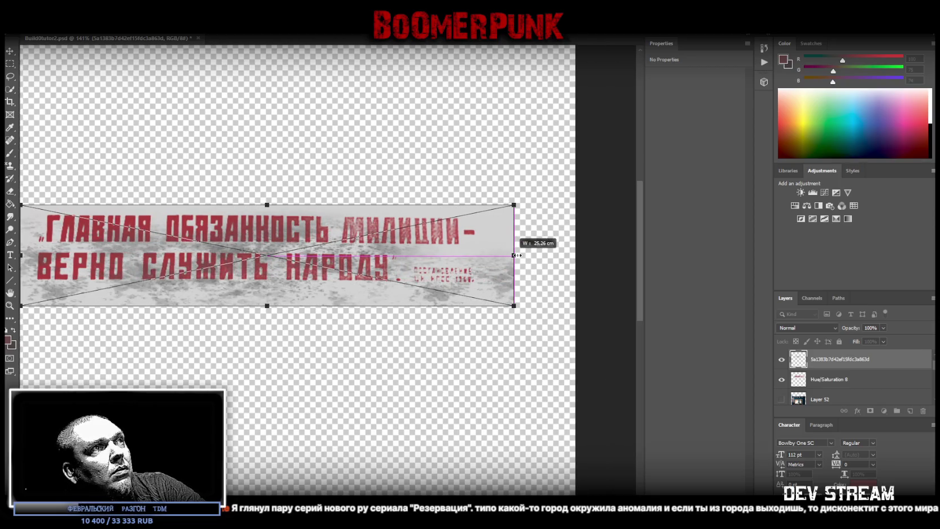
pyautogui.press('Return')
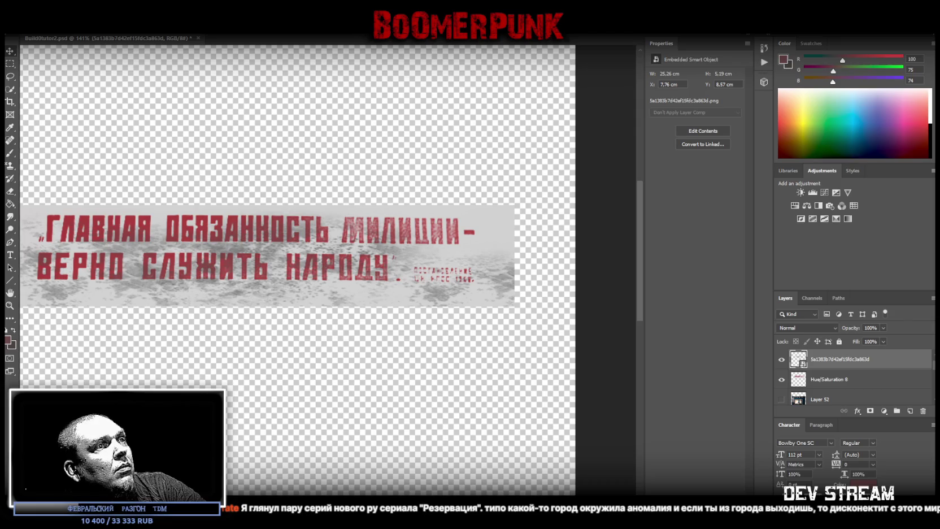
# - Place the dripping-stain texture and fit it across the banner's top at 25.26 cm wide
pyautogui.hscroll(-3, 340, 289)
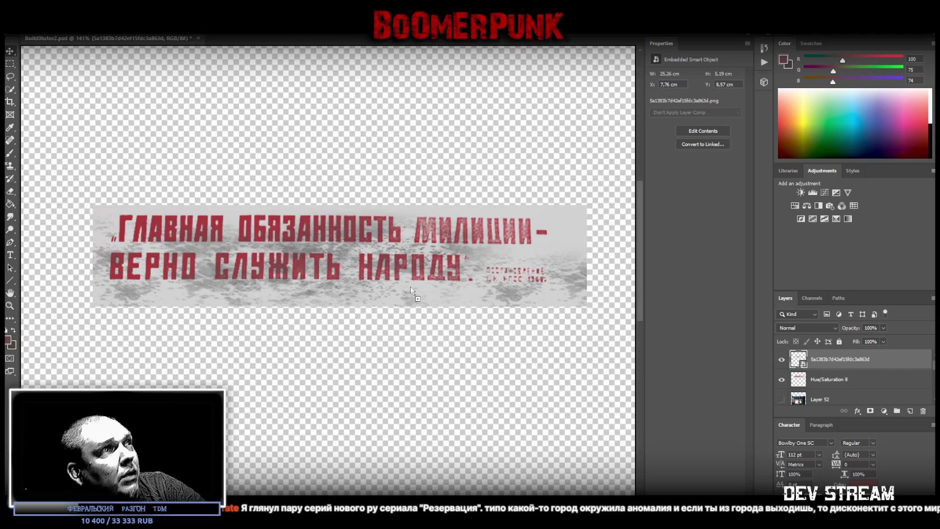
pyautogui.moveTo(939, 262); pyautogui.dragTo(346, 263)
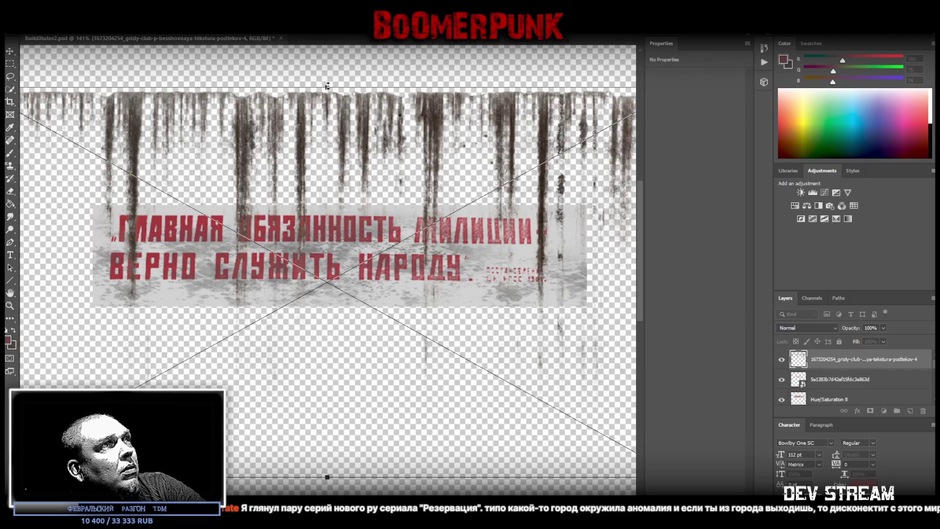
pyautogui.moveTo(327, 86); pyautogui.dragTo(324, 233)
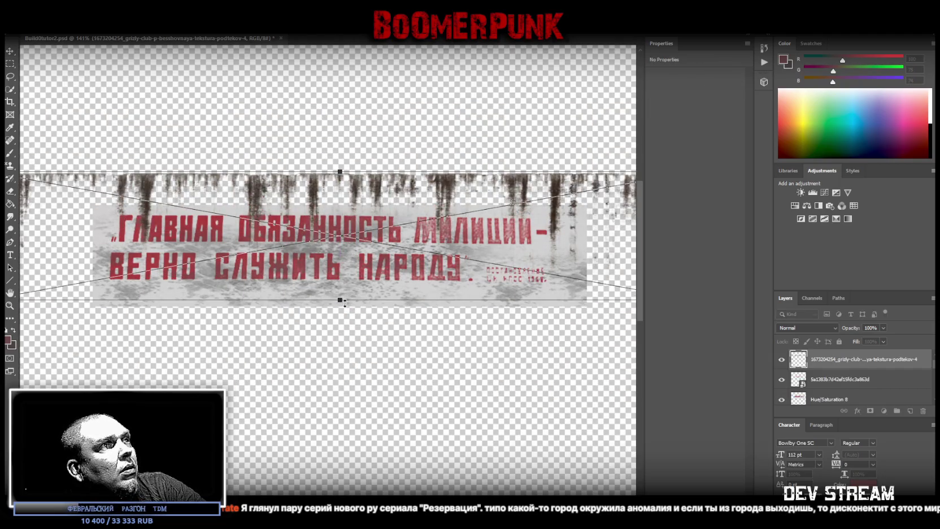
pyautogui.moveTo(345, 302); pyautogui.dragTo(143, 228)
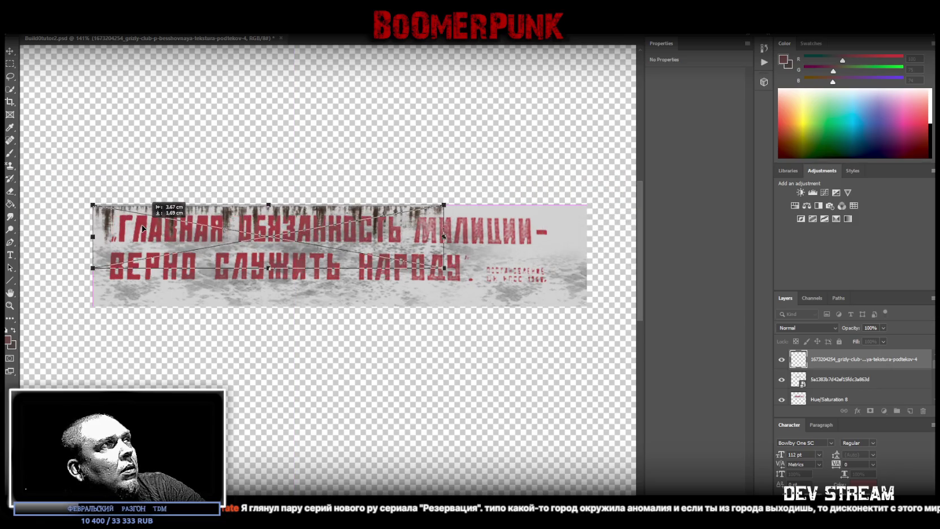
pyautogui.moveTo(444, 236); pyautogui.dragTo(586, 236)
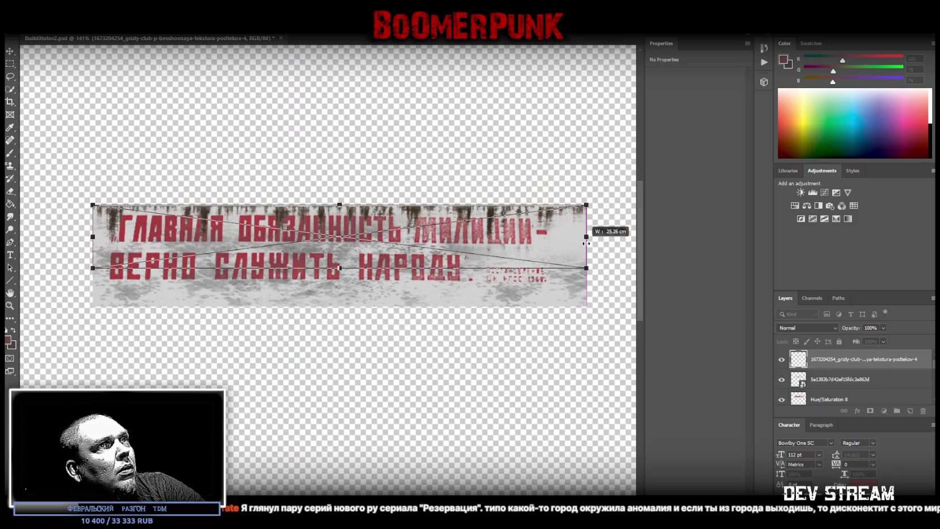
pyautogui.moveTo(340, 268); pyautogui.dragTo(339, 306)
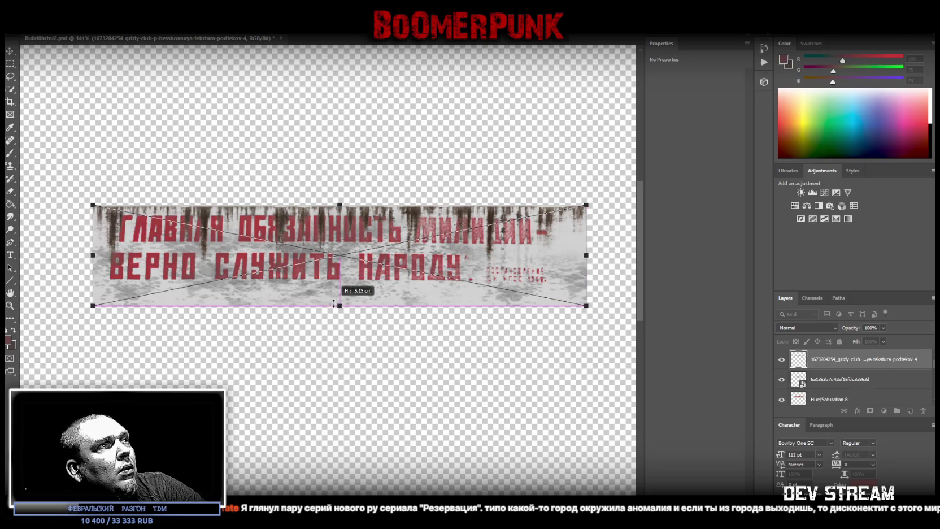
pyautogui.press('Return')
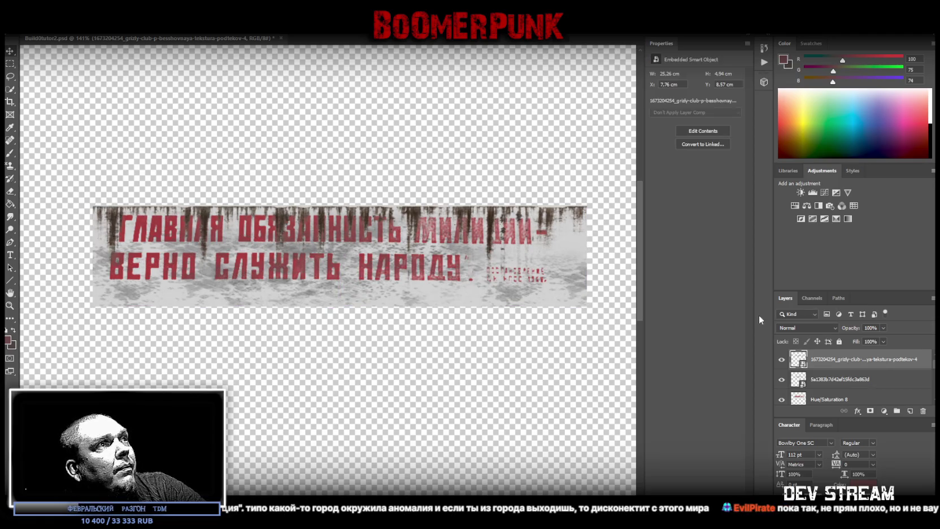
# - Lower the drip layer's fill, then merge it with the grunge texture and banner into one layer
pyautogui.click(883, 341)
pyautogui.moveTo(870, 355); pyautogui.dragTo(871, 354)
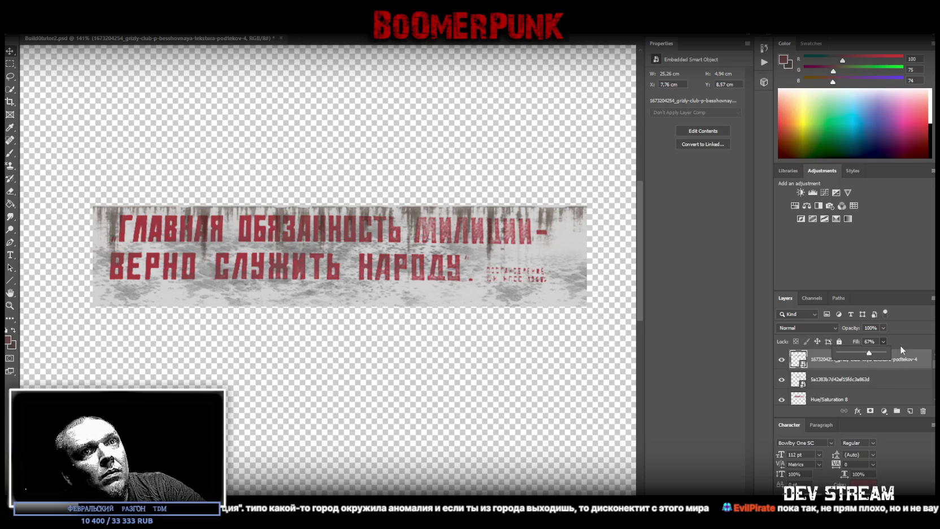
pyautogui.click(835, 381)
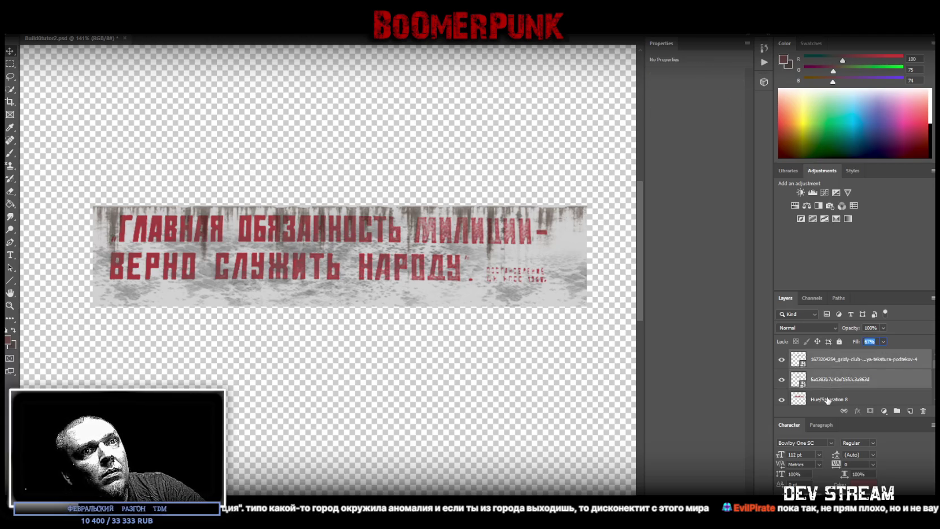
pyautogui.rightClick(828, 400)
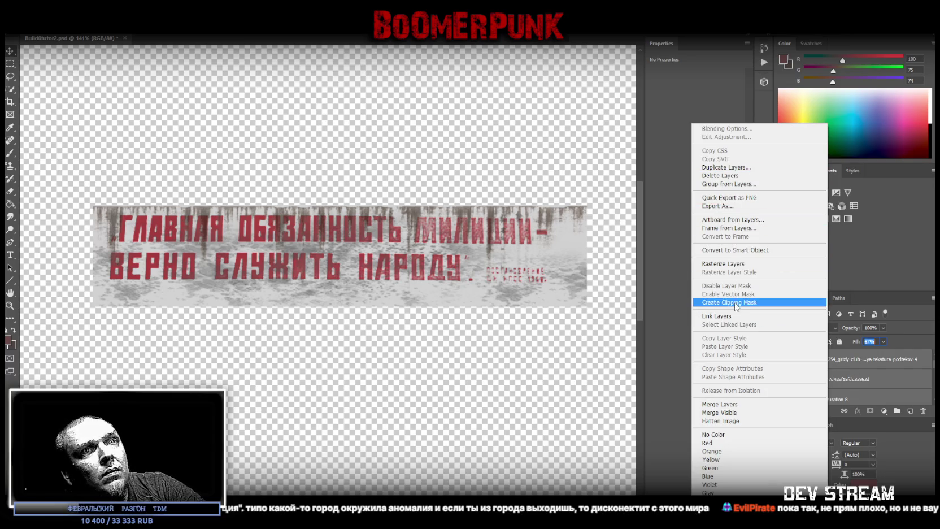
pyautogui.click(733, 404)
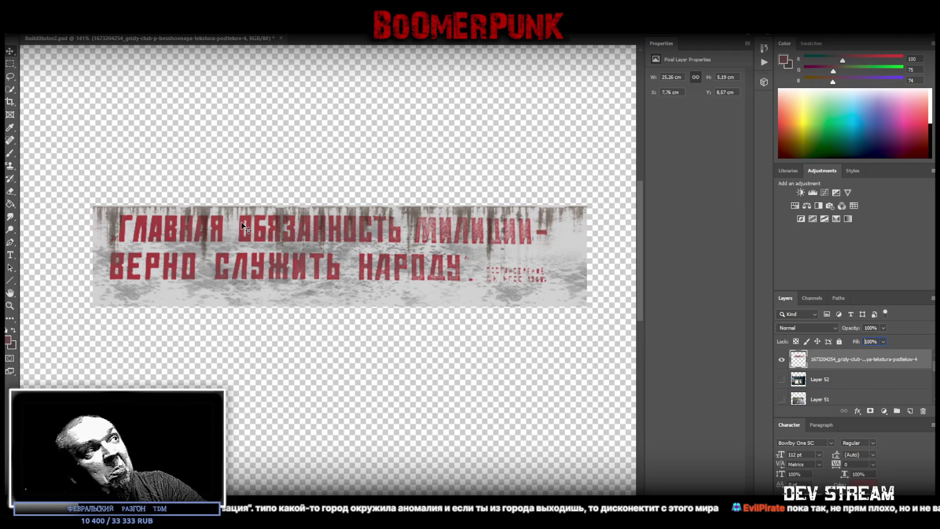
pyautogui.press('Return')
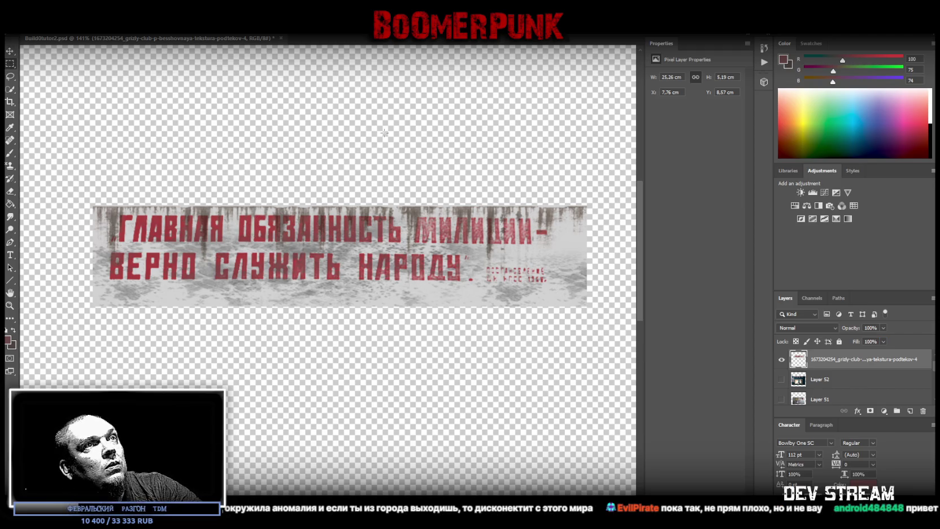
# - Delete strips off the banner's right and bottom edges (to 23.95 × 4.55 cm), then convert it to a smart object
pyautogui.moveTo(597, 193); pyautogui.dragTo(559, 358)
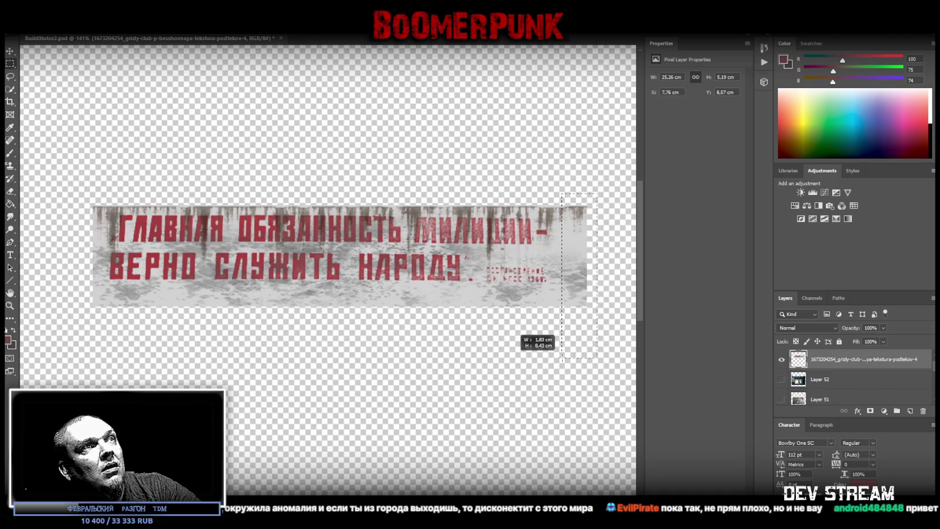
pyautogui.moveTo(560, 357); pyautogui.dragTo(562, 358)
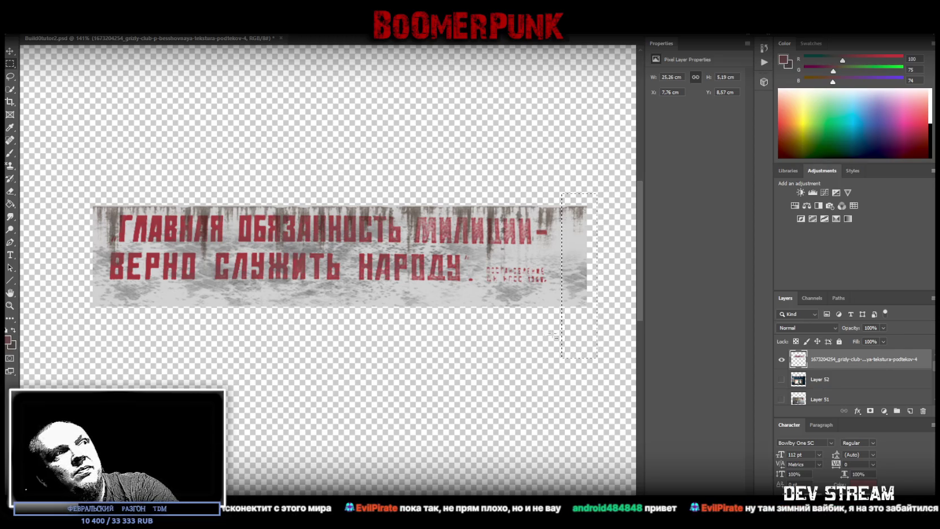
pyautogui.moveTo(67, 355); pyautogui.dragTo(610, 299)
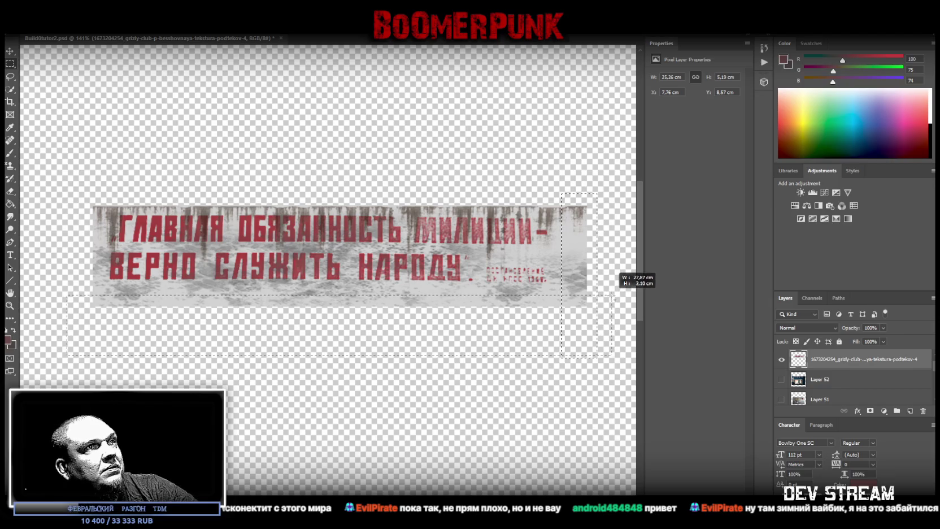
pyautogui.moveTo(610, 298); pyautogui.dragTo(613, 294)
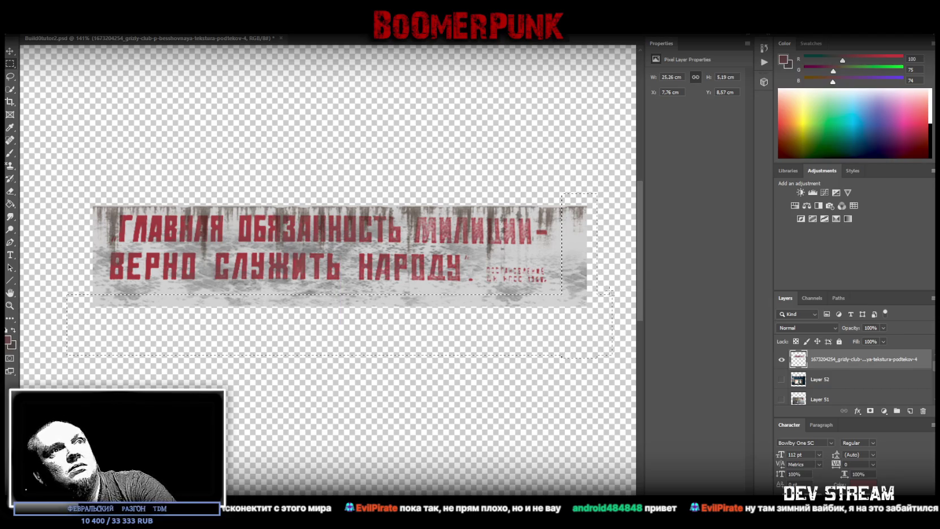
pyautogui.press('Delete')
pyautogui.hotkey('ctrl', 'd')
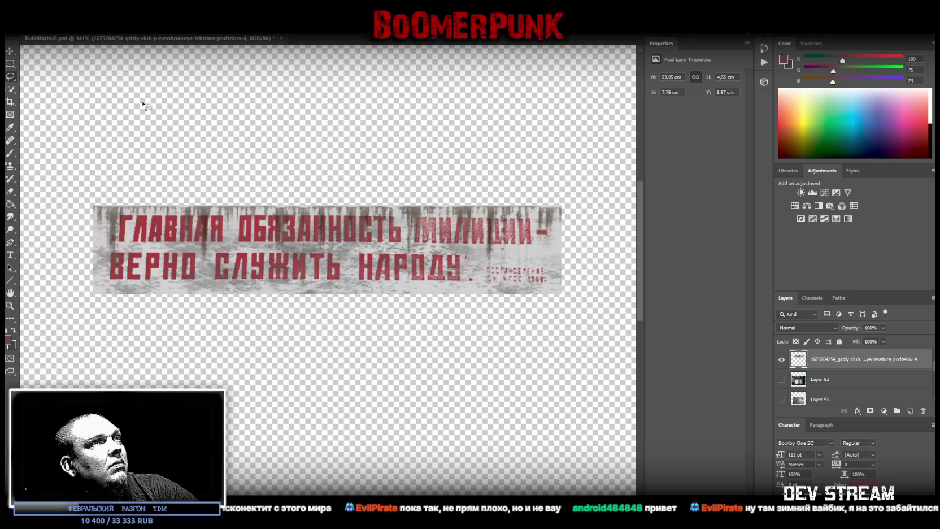
pyautogui.rightClick(825, 359)
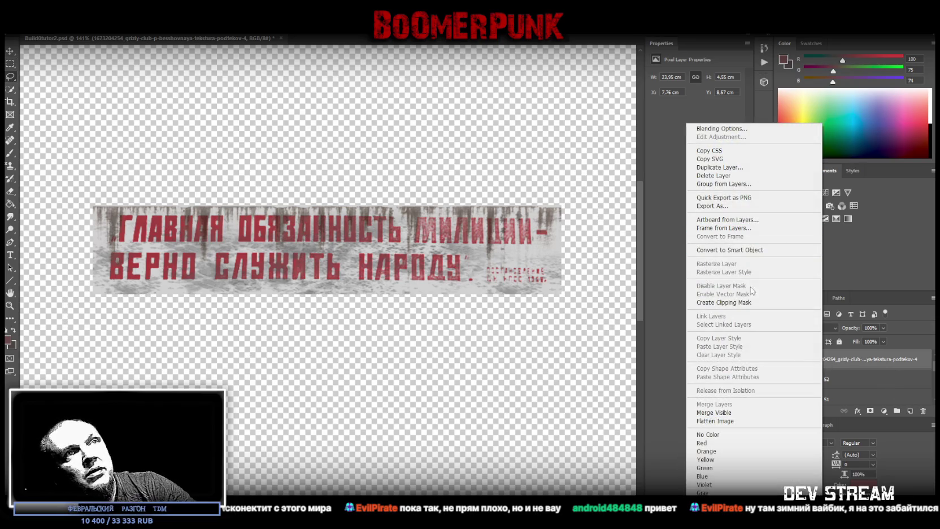
pyautogui.click(729, 250)
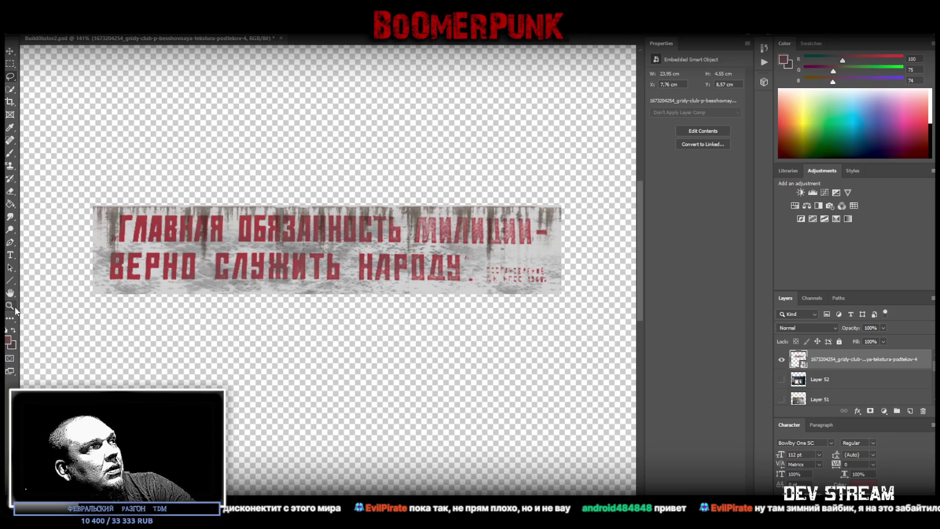
# - Scale the slogan banner down into a small strip near the canvas's bottom-right corner
pyautogui.scroll(-5, 305, 367)
pyautogui.hotkey('ctrl', 't')
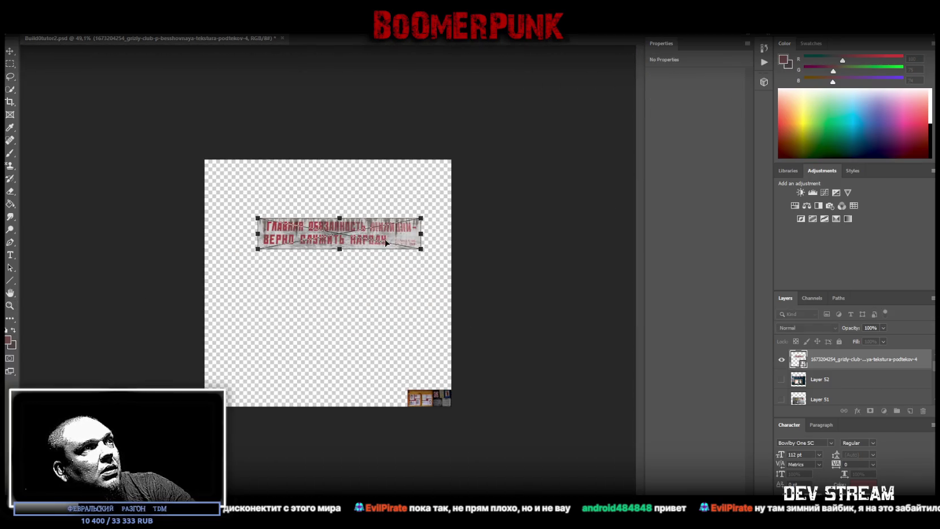
pyautogui.moveTo(371, 235); pyautogui.dragTo(401, 373)
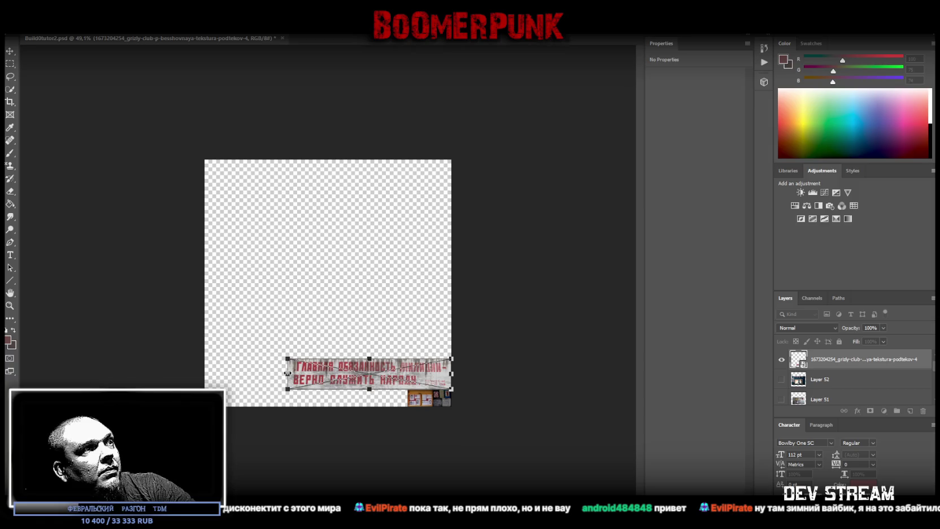
pyautogui.moveTo(287, 373); pyautogui.dragTo(406, 373)
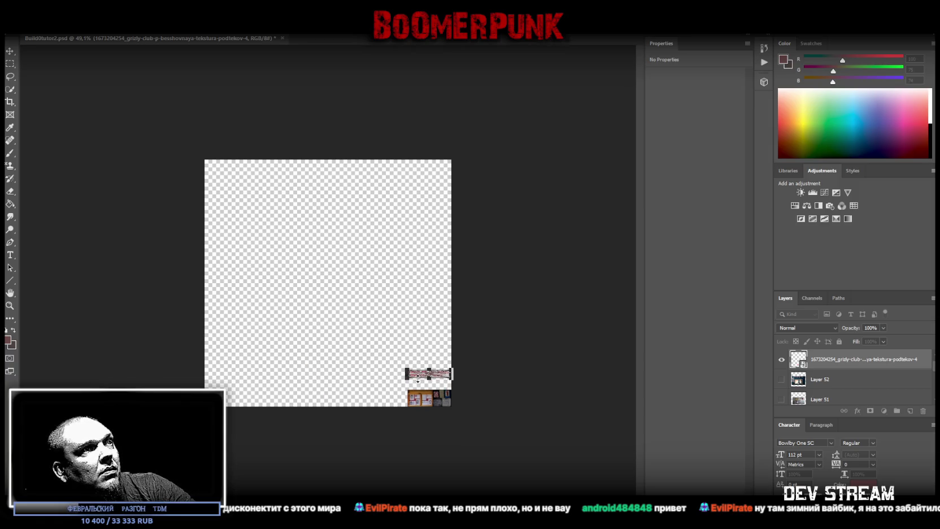
pyautogui.moveTo(421, 378); pyautogui.dragTo(423, 389)
pyautogui.press('Return')
# - Stretch the banner strip slightly taller, undoing a trial downward nudge
pyautogui.click(9, 305)
pyautogui.moveTo(333, 367); pyautogui.dragTo(429, 368)
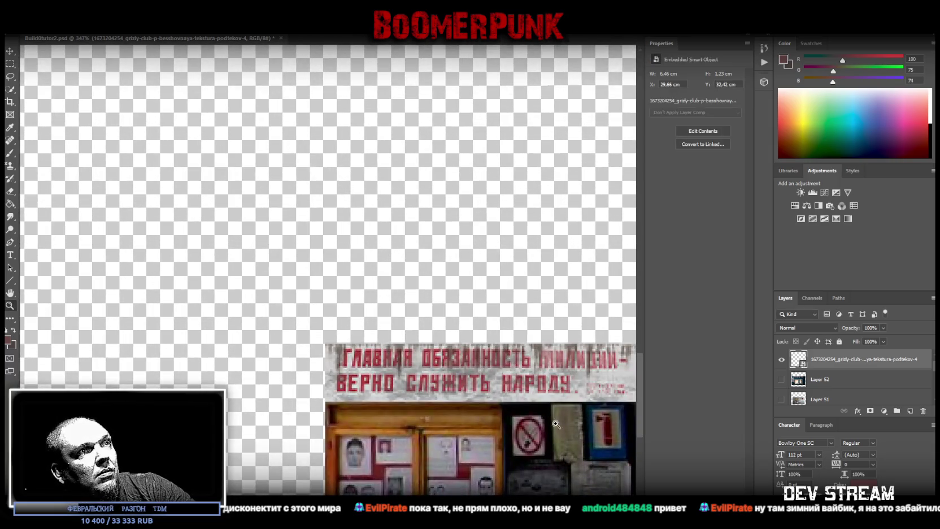
pyautogui.hotkey('ctrl', 't')
pyautogui.moveTo(480, 343); pyautogui.dragTo(480, 322)
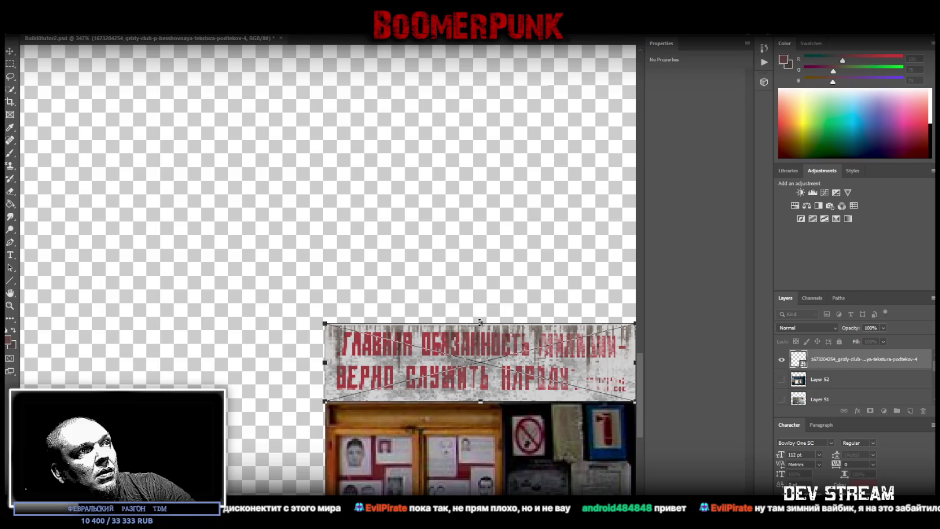
pyautogui.press('Return')
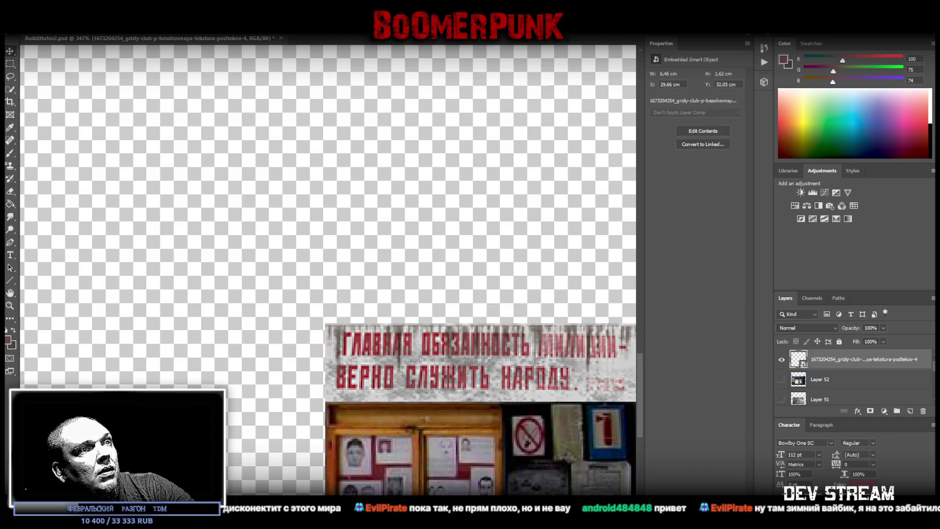
pyautogui.hscroll(5, 328, 270)
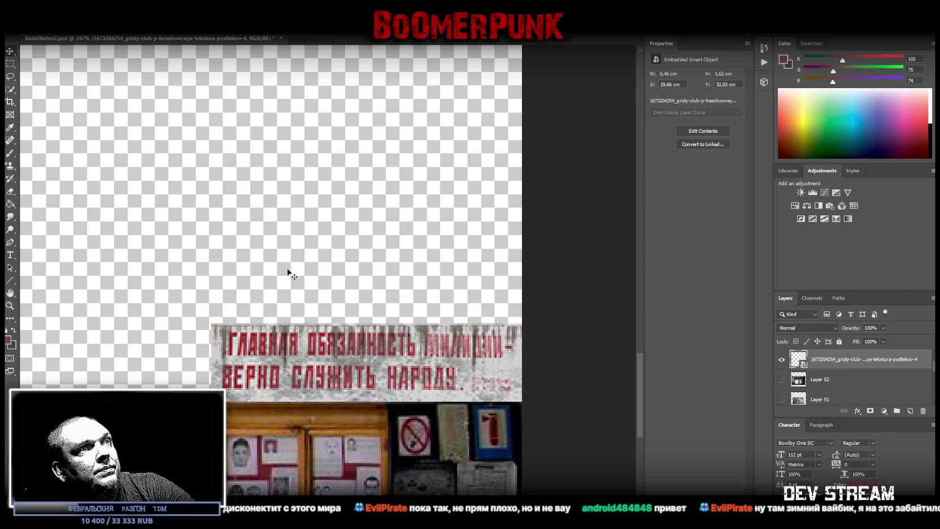
pyautogui.moveTo(277, 258); pyautogui.dragTo(276, 264)
pyautogui.hotkey('ctrl', 'z')
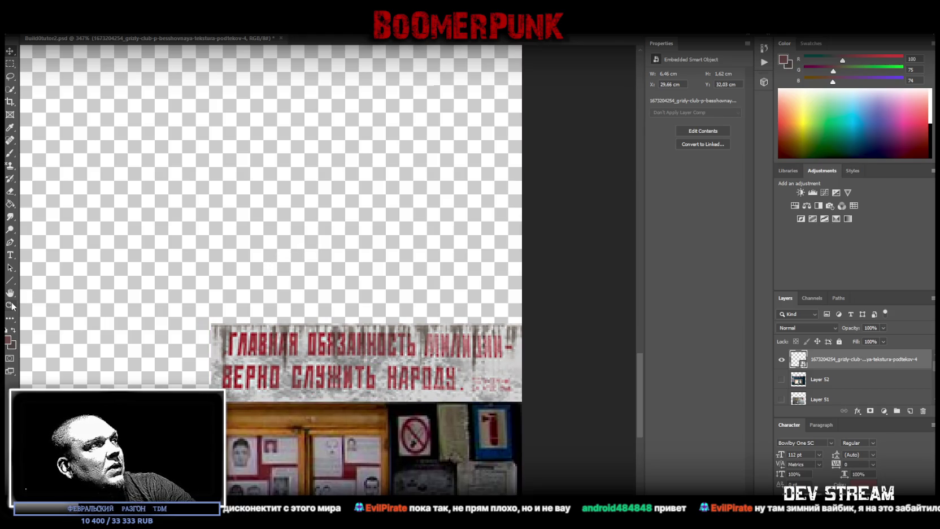
# - Move the banner left beside the wanted-poster board, finishing at 9.81 × 2.47 cm
pyautogui.click(10, 305)
pyautogui.moveTo(226, 308); pyautogui.dragTo(163, 309)
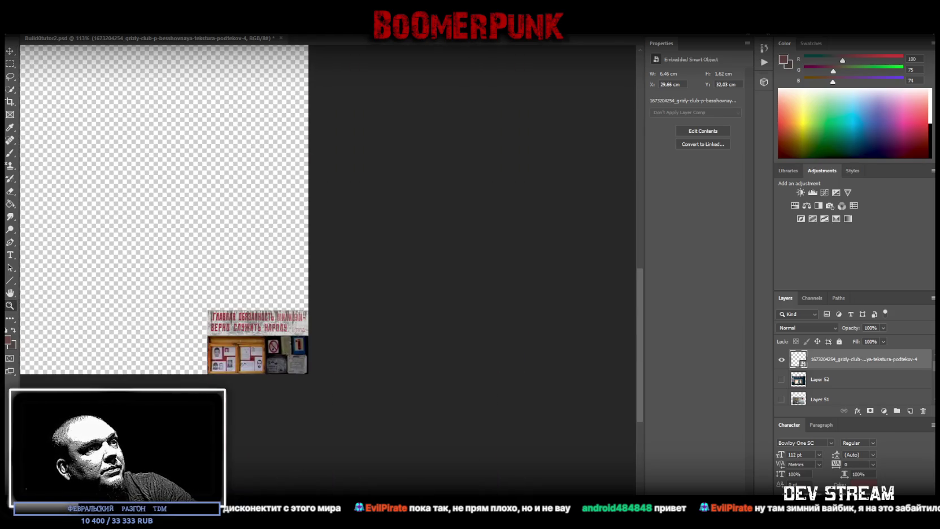
pyautogui.hotkey('ctrl', 't')
pyautogui.moveTo(376, 338)
pyautogui.mouseDown()
pyautogui.moveTo(247, 330)
pyautogui.moveTo(254, 357)
pyautogui.moveTo(254, 335)
pyautogui.mouseUp()
pyautogui.moveTo(308, 357); pyautogui.dragTo(291, 357)
pyautogui.press('Return')
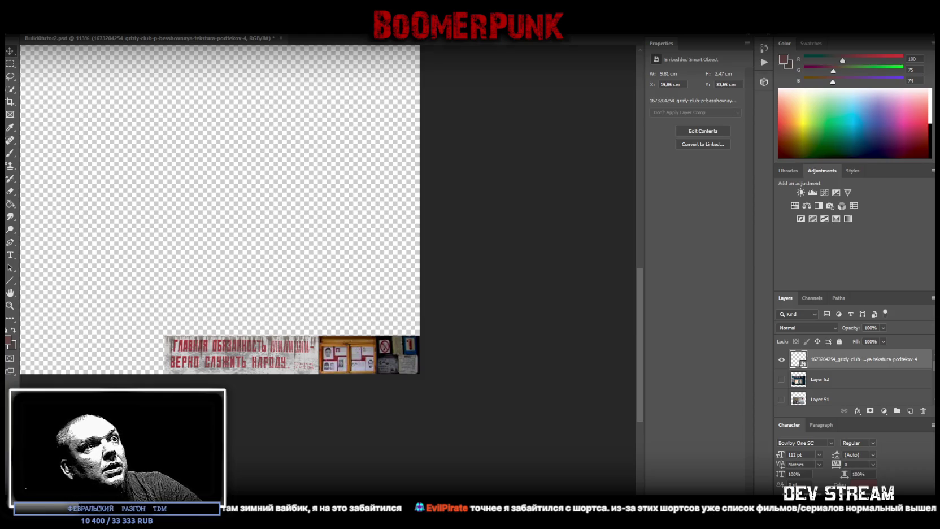
# - Show the duty-station photo and copy its ДЕЖУРНАЯ ЧАСТЬ sign onto its own layer
pyautogui.scroll(-1, 820, 362)
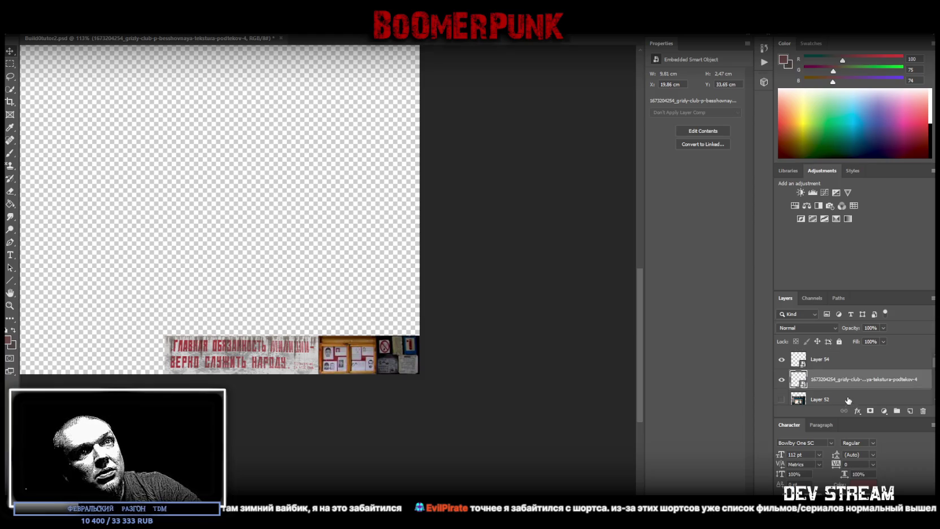
pyautogui.scroll(-1, 841, 390)
pyautogui.scroll(1, 833, 390)
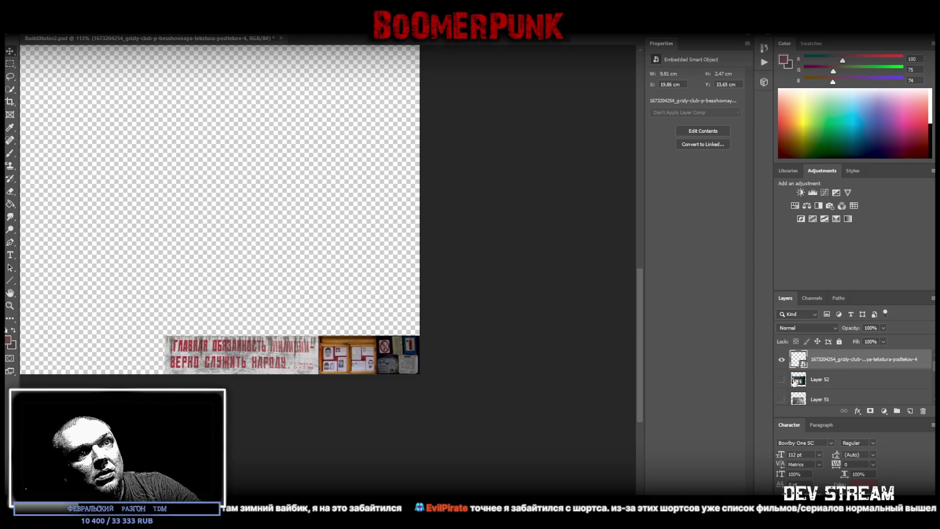
pyautogui.click(781, 379)
pyautogui.click(820, 379)
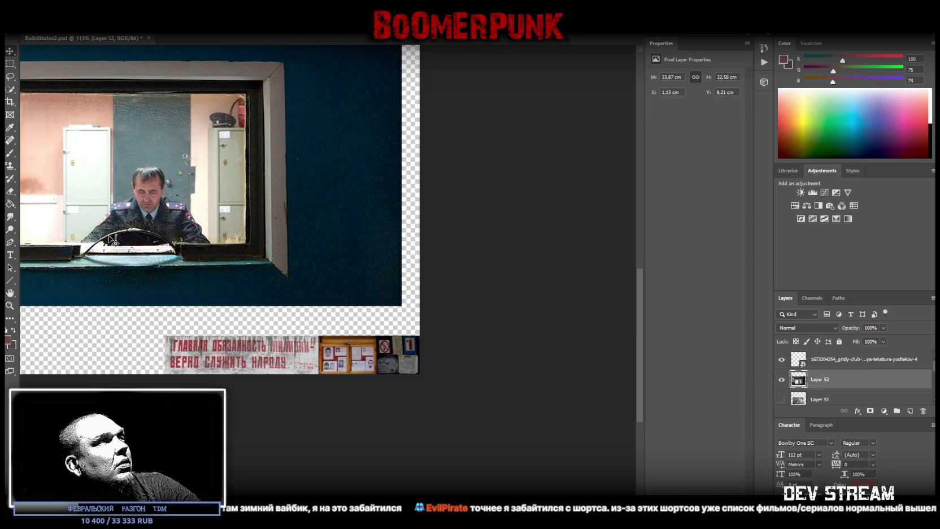
pyautogui.scroll(3, 130, 294)
pyautogui.scroll(2, 160, 334)
pyautogui.hscroll(-5, 172, 64)
pyautogui.click(15, 64)
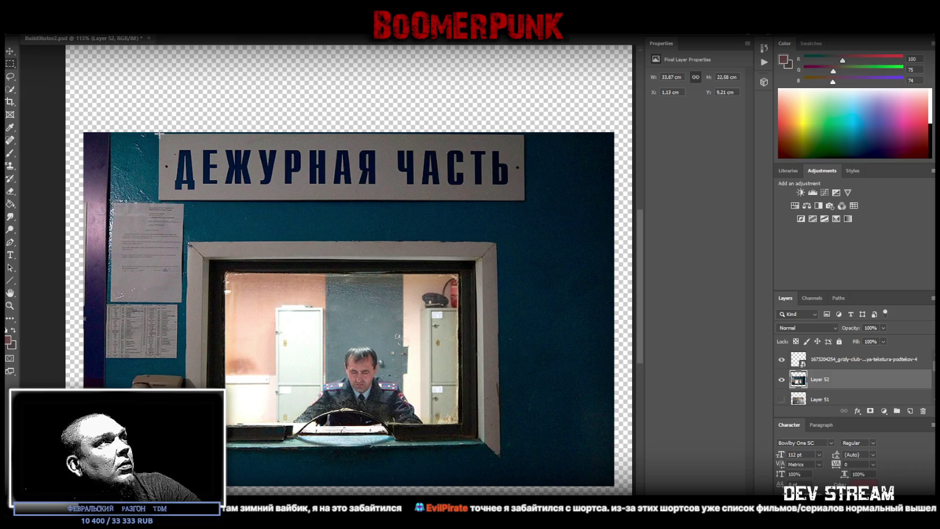
pyautogui.moveTo(160, 134); pyautogui.dragTo(524, 201)
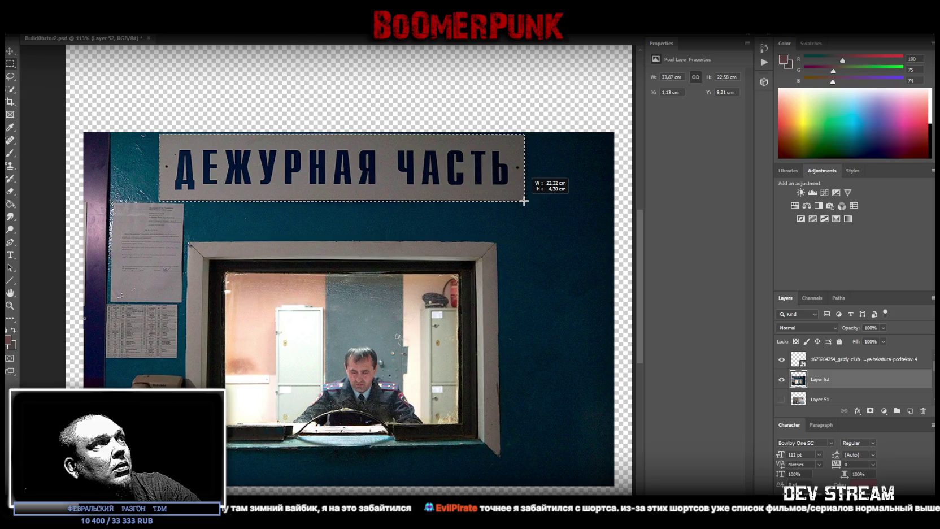
pyautogui.moveTo(524, 202); pyautogui.dragTo(525, 200)
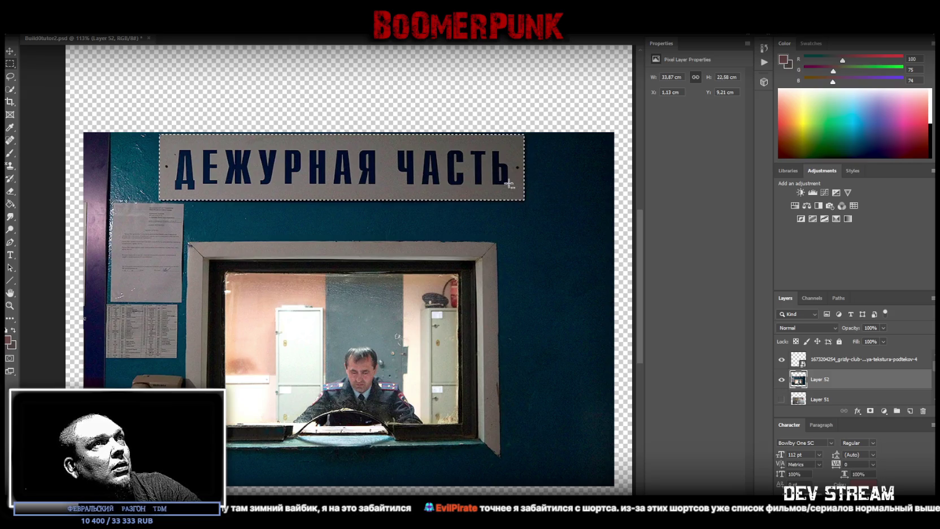
pyautogui.rightClick(250, 186)
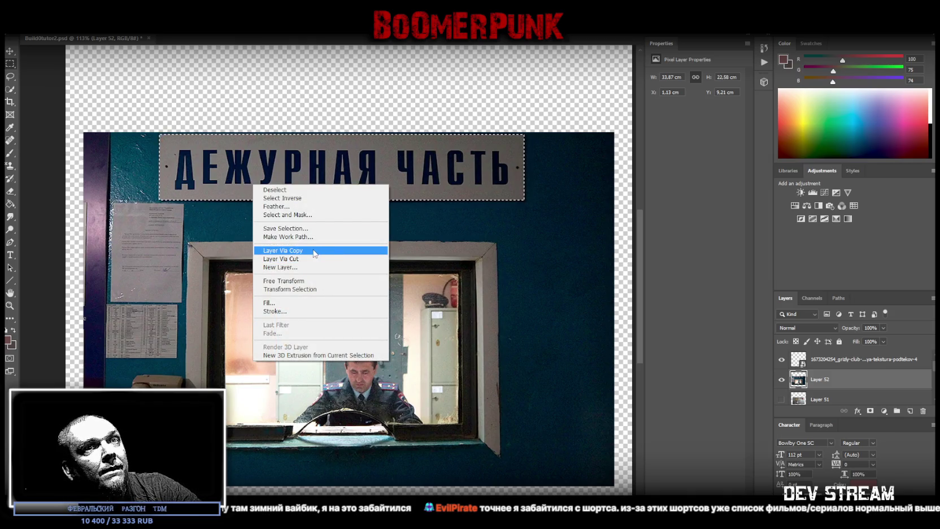
pyautogui.click(314, 250)
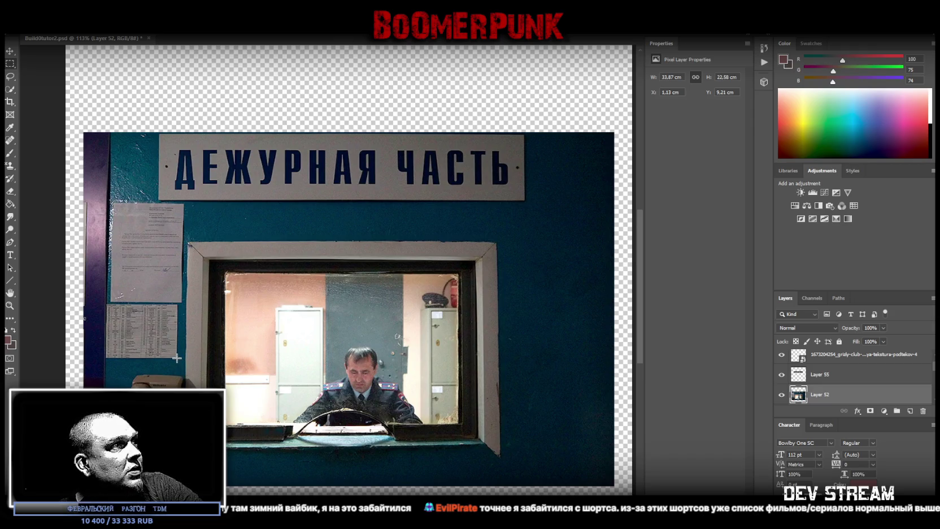
# - Copy the small printed notice from the left wall onto a new layer, Layer 56
pyautogui.moveTo(177, 358); pyautogui.dragTo(106, 305)
pyautogui.rightClick(121, 321)
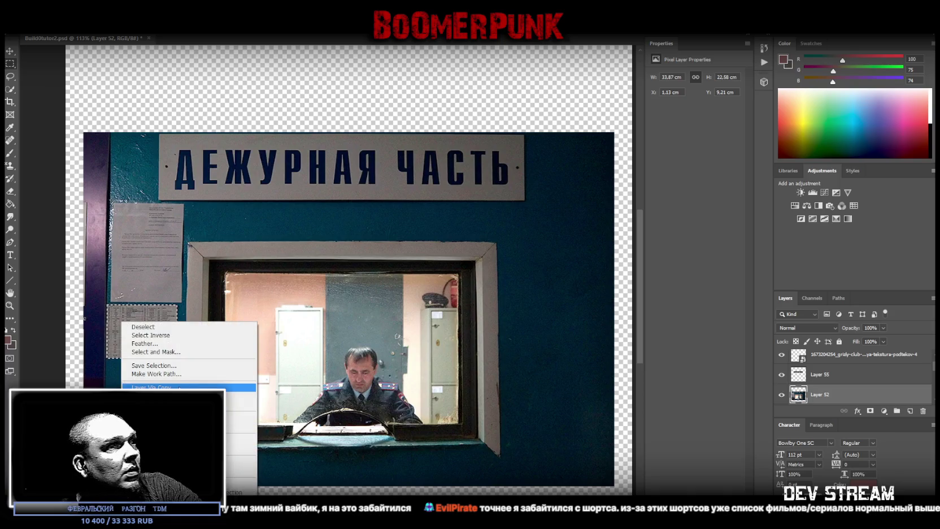
pyautogui.click(158, 387)
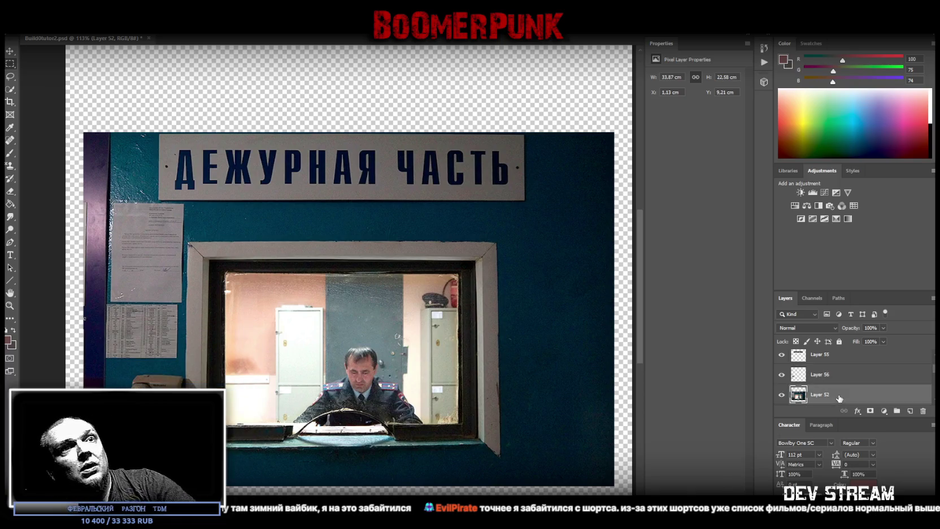
# - Hide the duty-station photo and convert Layer 56 into a smart object
pyautogui.click(781, 394)
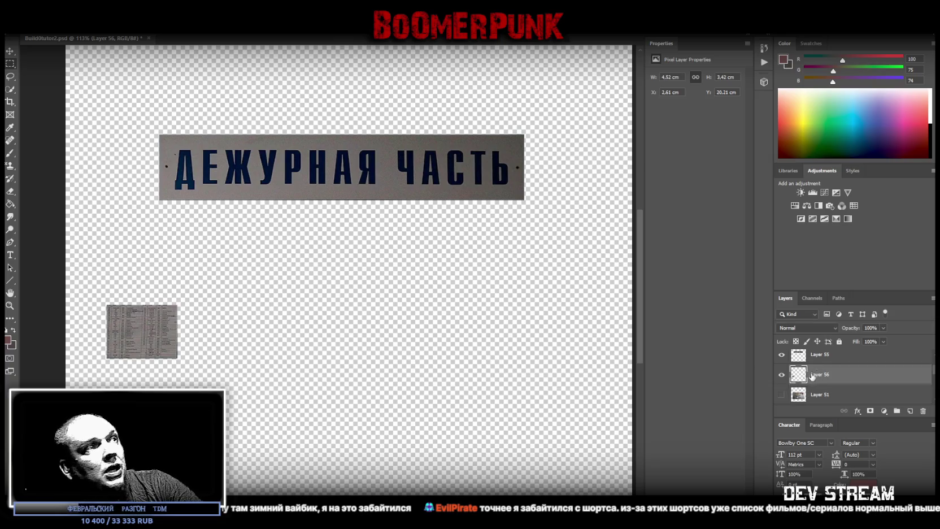
pyautogui.rightClick(832, 382)
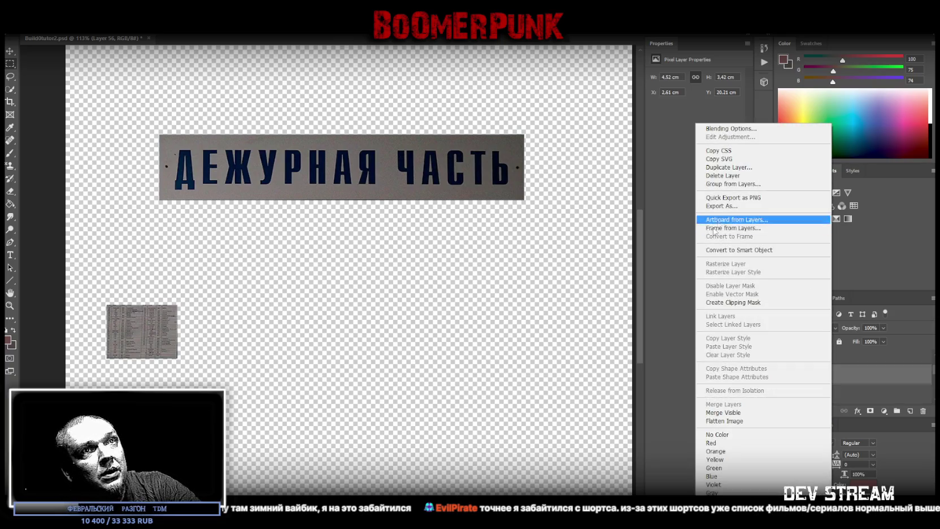
pyautogui.click(768, 250)
# - Shrink the notice into a small tile in the bottom-right corner above the banner
pyautogui.scroll(-4, 404, 293)
pyautogui.hotkey('ctrl', 't')
pyautogui.moveTo(167, 232); pyautogui.dragTo(619, 389)
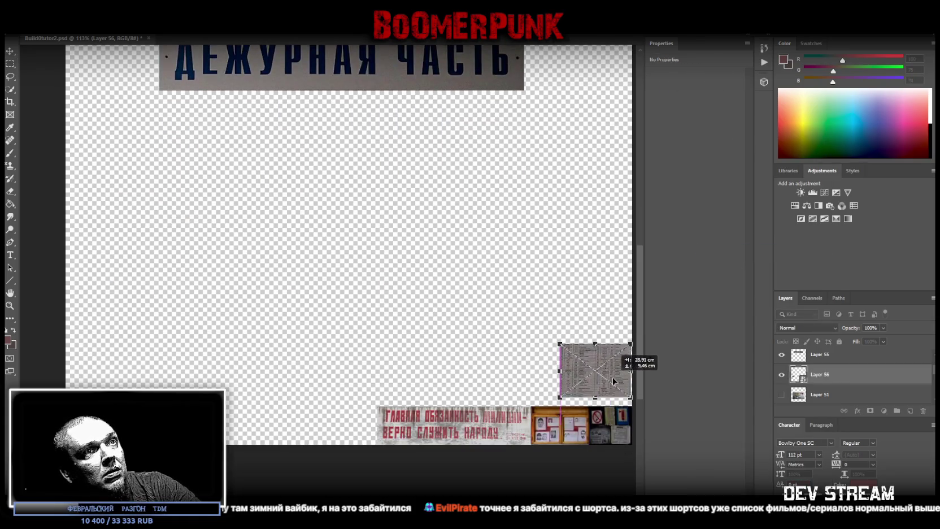
pyautogui.moveTo(560, 379)
pyautogui.mouseDown()
pyautogui.moveTo(589, 378)
pyautogui.moveTo(606, 403)
pyautogui.mouseUp()
pyautogui.press('Return')
pyautogui.scroll(1, 847, 392)
pyautogui.rightClick(842, 380)
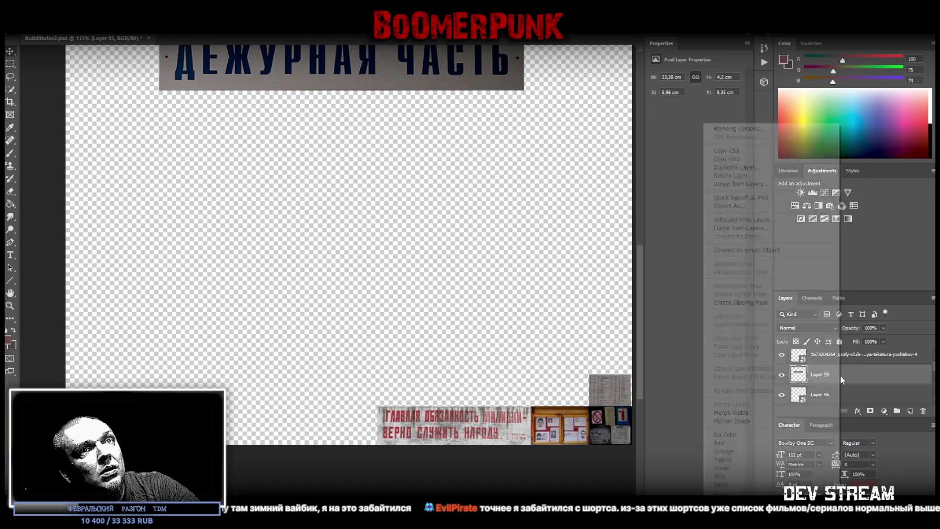
# - Add a Brightness/Contrast adjustment to the sign with contrast -50
pyautogui.click(777, 250)
pyautogui.click(800, 193)
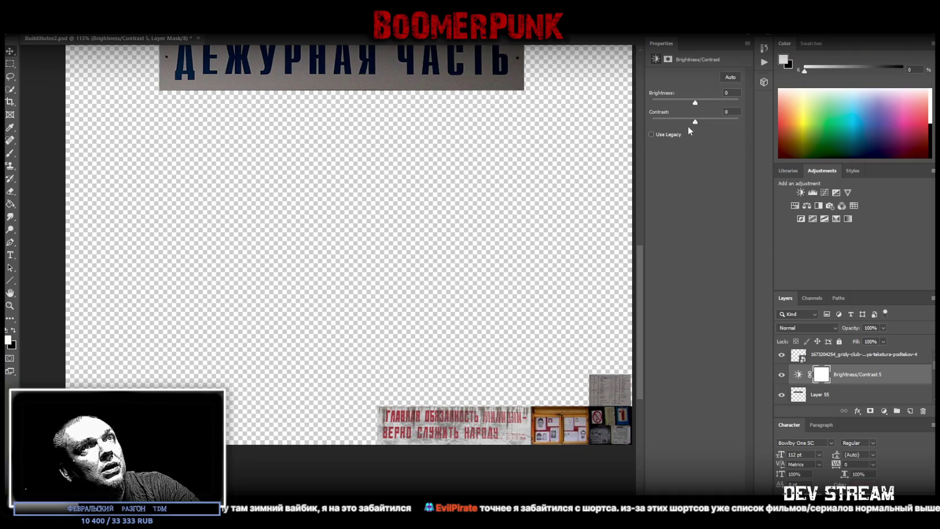
pyautogui.moveTo(705, 121)
pyautogui.mouseDown()
pyautogui.moveTo(652, 121)
pyautogui.moveTo(721, 104)
pyautogui.mouseUp()
pyautogui.scroll(3, 599, 143)
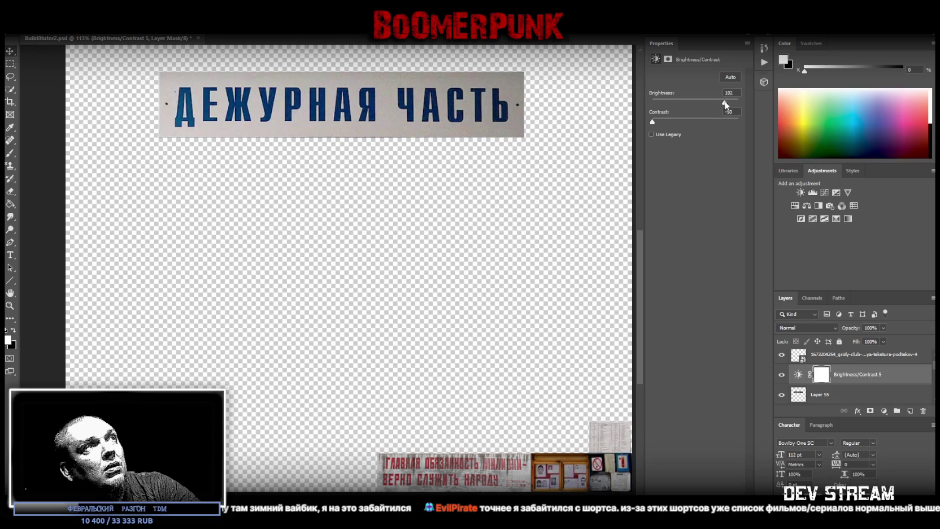
# - Add a Hue/Saturation adjustment with hue +138, saturation -35, lightness +9, turning the letters red
pyautogui.rightClick(839, 392)
pyautogui.click(743, 397)
pyautogui.click(795, 206)
pyautogui.moveTo(694, 113); pyautogui.dragTo(586, 114)
pyautogui.moveTo(651, 113)
pyautogui.mouseDown()
pyautogui.moveTo(735, 125)
pyautogui.moveTo(680, 134)
pyautogui.mouseUp()
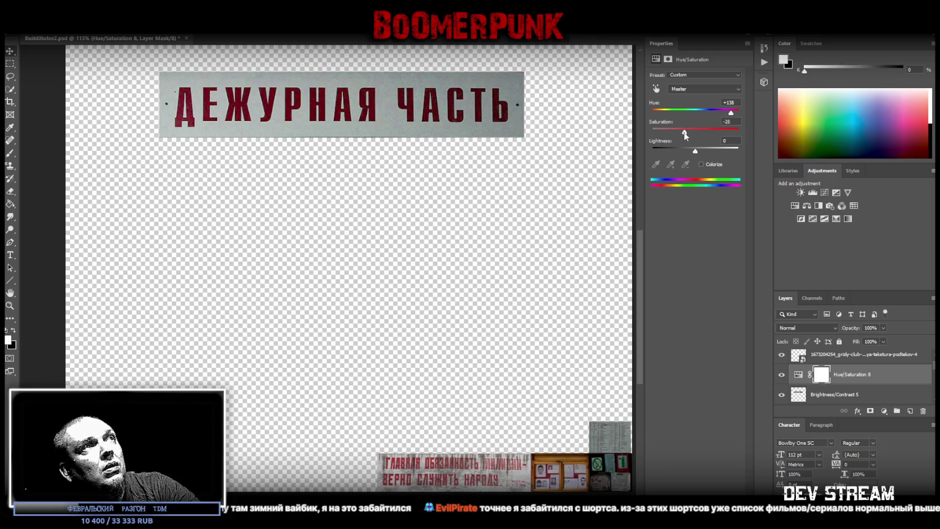
pyautogui.moveTo(698, 152); pyautogui.dragTo(700, 153)
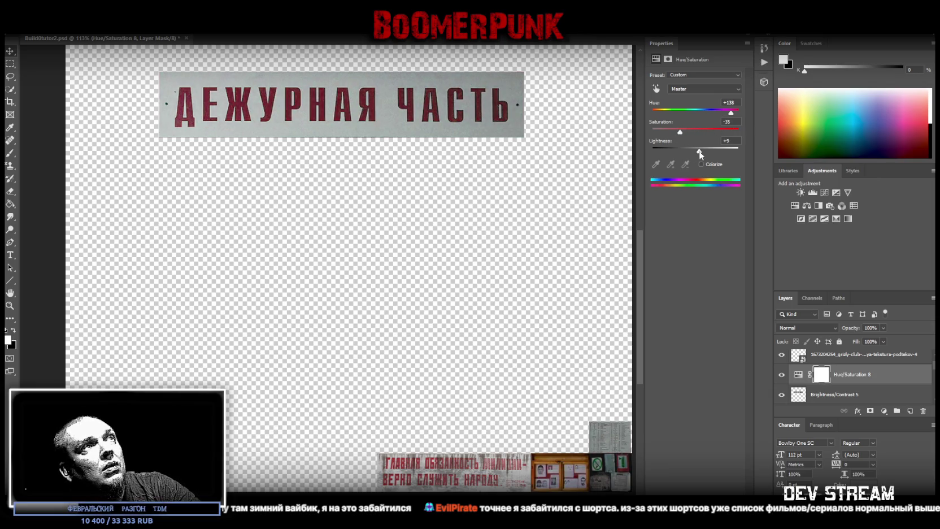
pyautogui.keyDown('shift'); pyautogui.click(826, 398); pyautogui.keyUp('shift')
pyautogui.rightClick(828, 398)
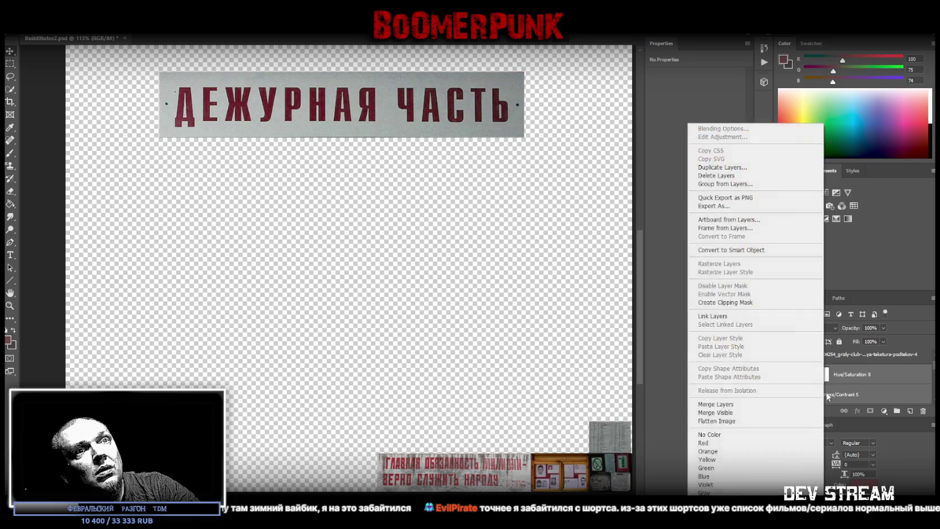
# - Merge the Brightness/Contrast and Hue/Saturation adjustments with the sign into one layer
pyautogui.click(716, 404)
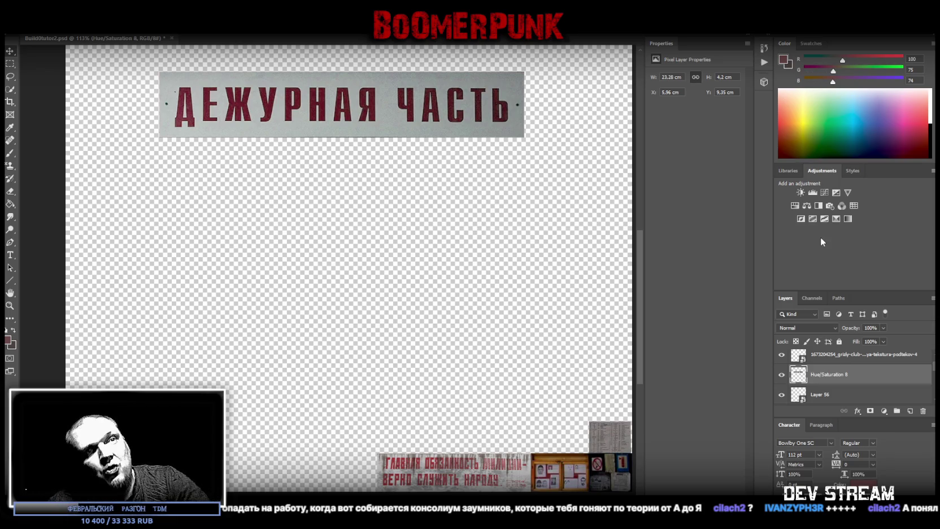
pyautogui.rightClick(842, 377)
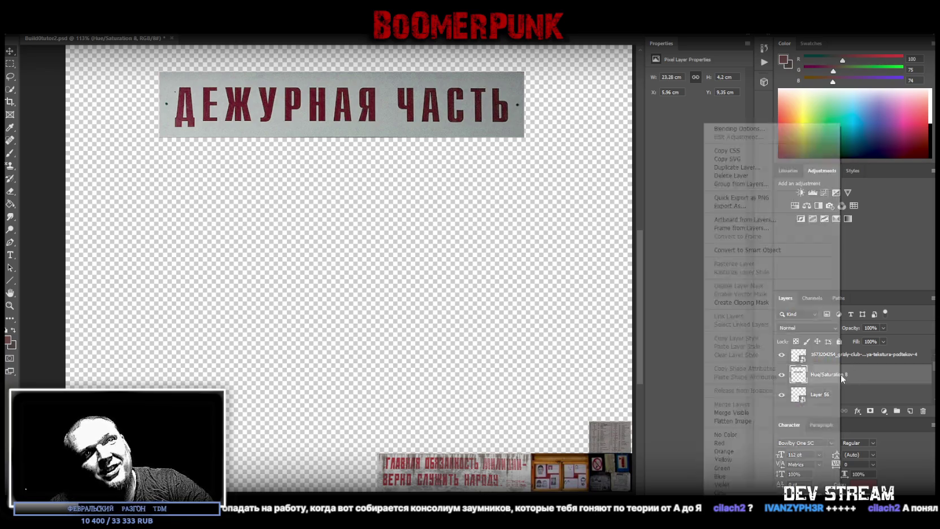
# - Convert the red sign to a smart object and shrink it to 11.54 × 2.08 cm above the slogan banner
pyautogui.click(777, 252)
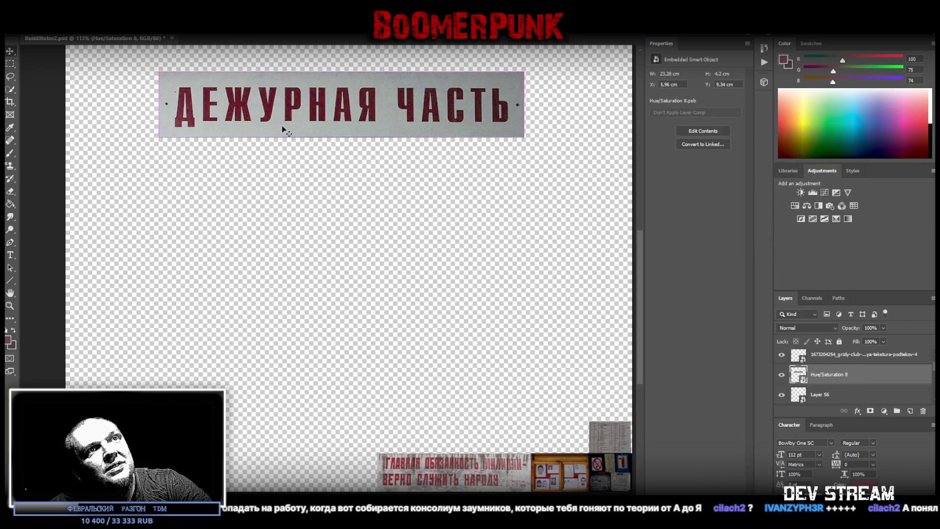
pyautogui.hotkey('ctrl', 't')
pyautogui.moveTo(375, 92)
pyautogui.mouseDown()
pyautogui.moveTo(294, 333)
pyautogui.moveTo(316, 336)
pyautogui.moveTo(291, 440)
pyautogui.moveTo(267, 452)
pyautogui.mouseUp()
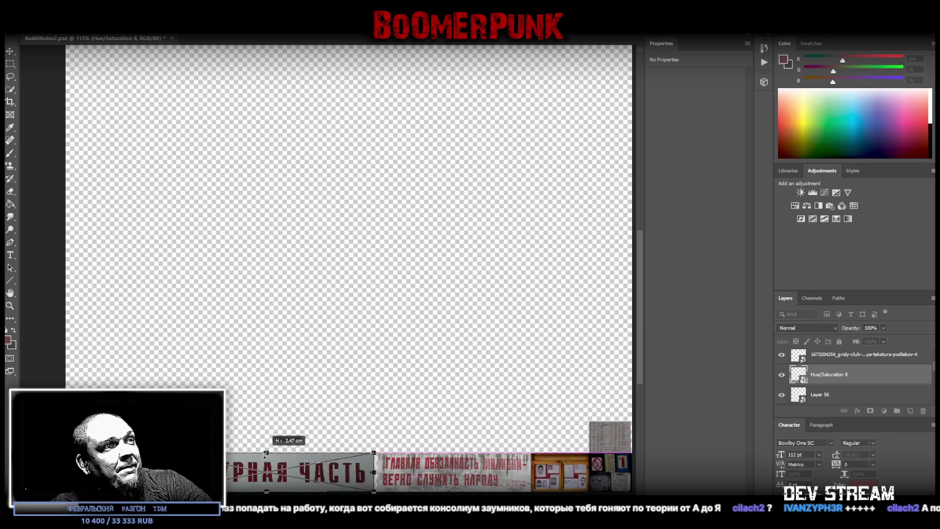
pyautogui.moveTo(337, 472)
pyautogui.mouseDown()
pyautogui.moveTo(471, 382)
pyautogui.moveTo(552, 433)
pyautogui.mouseUp()
pyautogui.moveTo(481, 413); pyautogui.dragTo(478, 446)
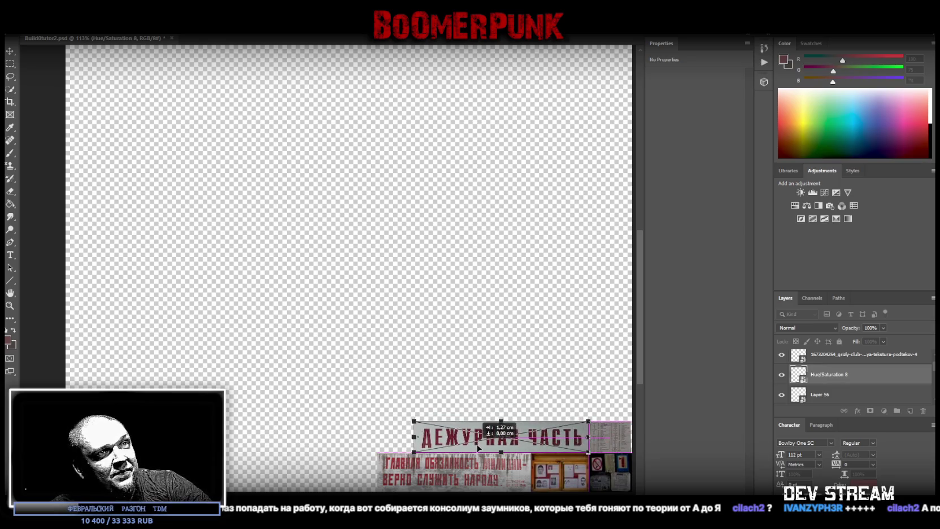
pyautogui.hscroll(5, 400, 269)
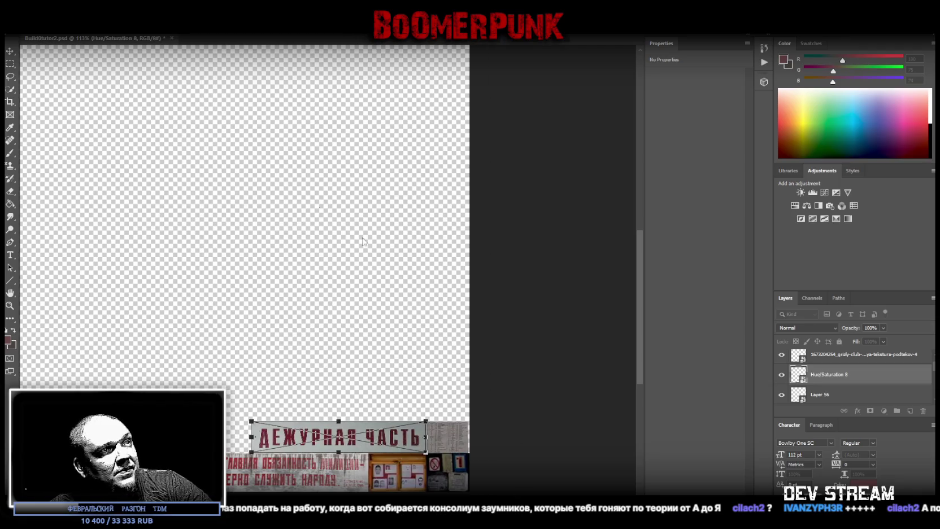
pyautogui.click(16, 305)
# - Enlarge Layer 56 slightly to close the gap beside the sign
pyautogui.moveTo(445, 426); pyautogui.dragTo(532, 418)
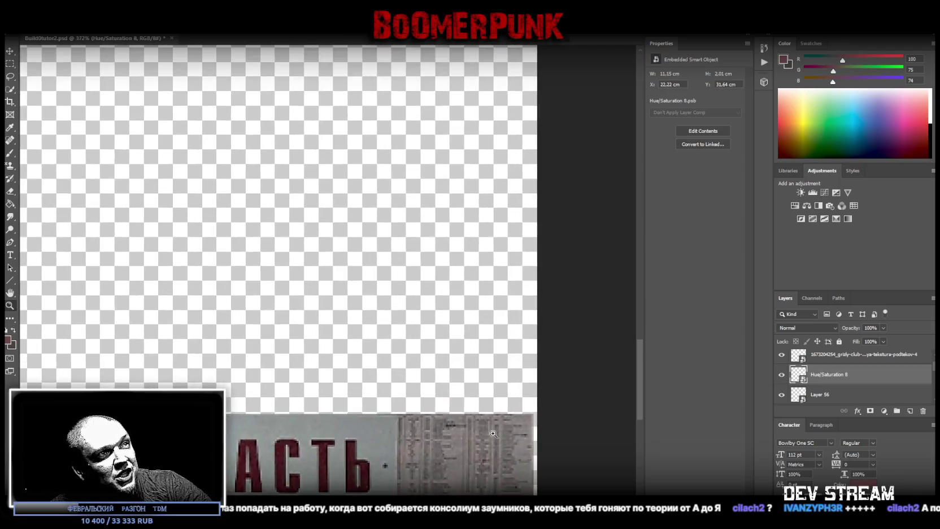
pyautogui.rightClick(462, 387)
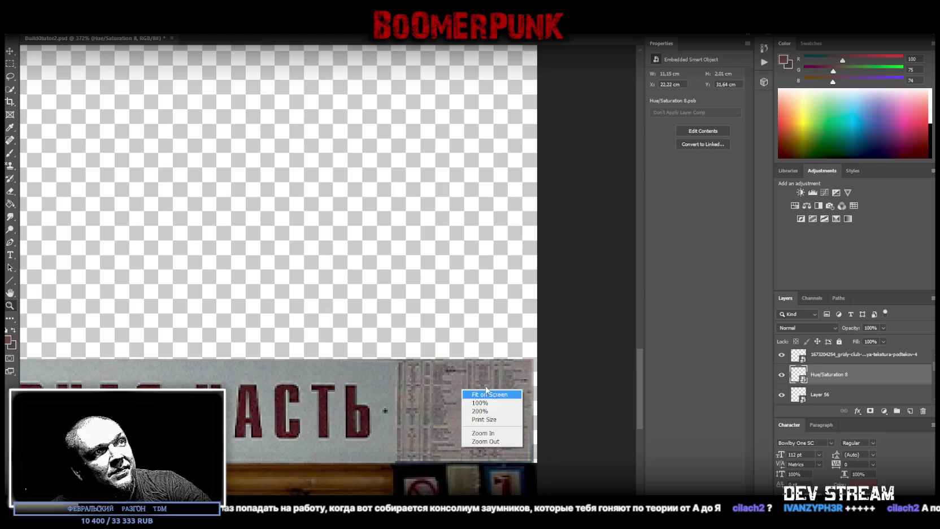
pyautogui.click(419, 367)
pyautogui.press('v')
pyautogui.rightClick(465, 376)
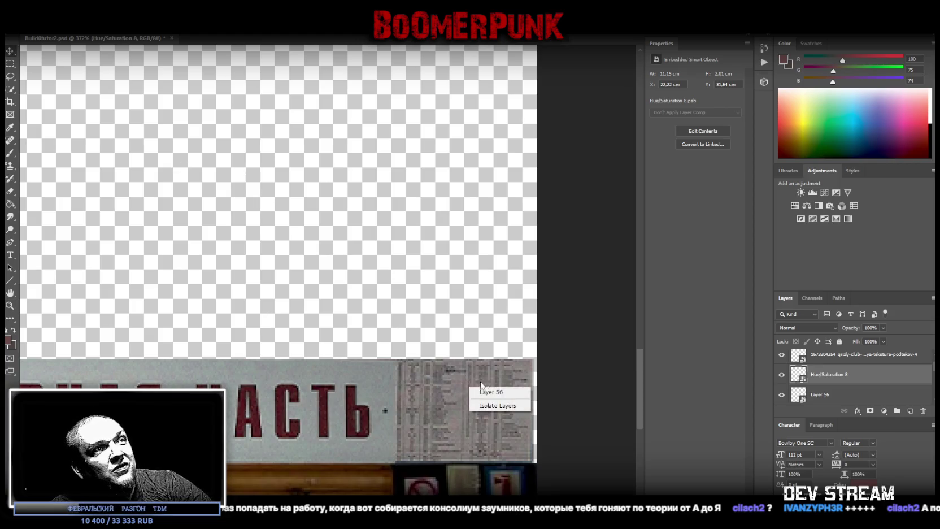
pyautogui.click(497, 391)
pyautogui.hotkey('ctrl', 't')
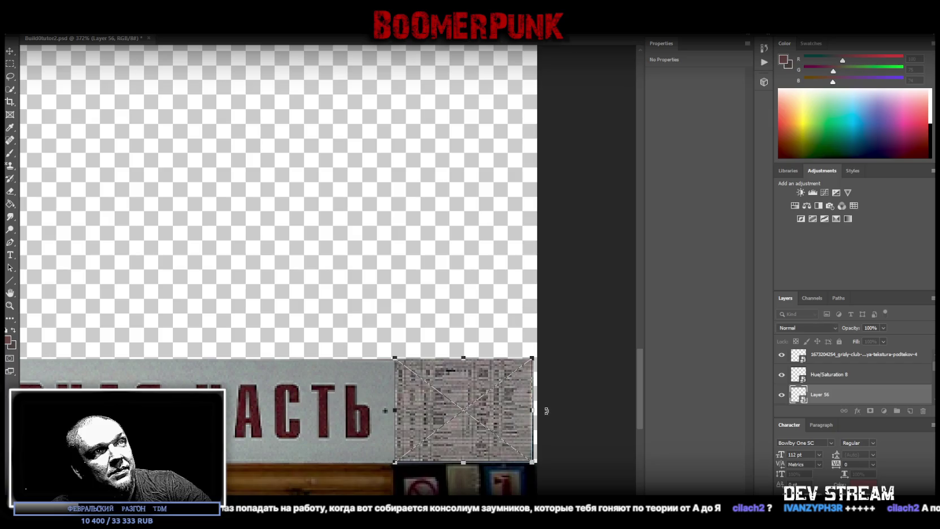
pyautogui.moveTo(532, 410); pyautogui.dragTo(536, 407)
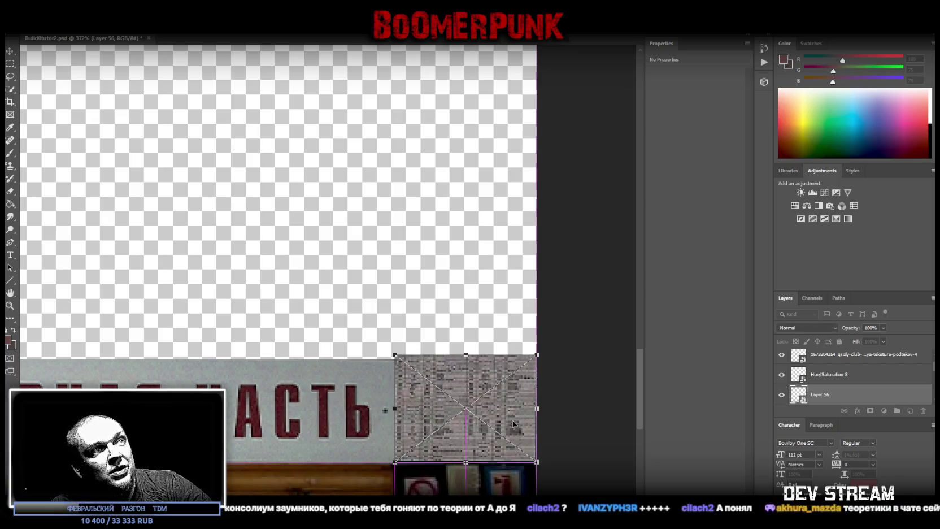
pyautogui.click(839, 374)
# - Nudge the red sign flush against the neighbouring newspaper texture
pyautogui.hotkey('ctrl', 't')
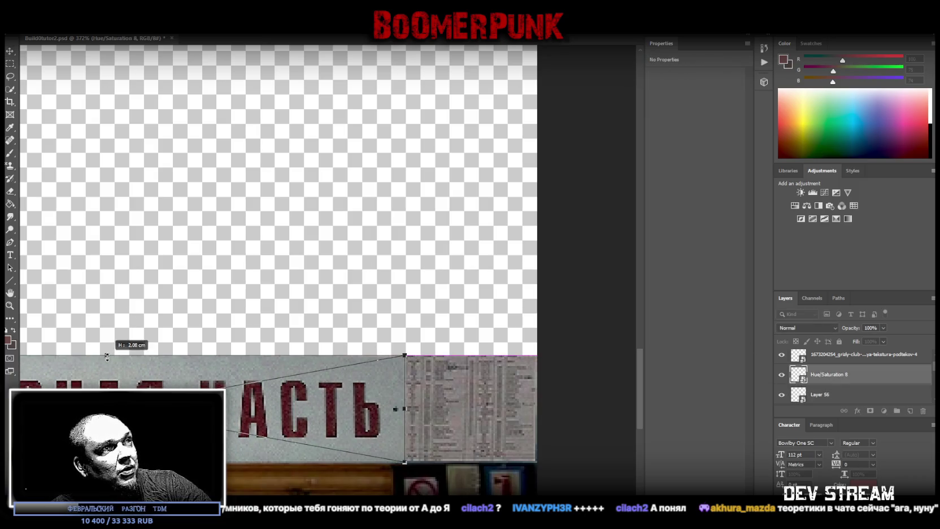
pyautogui.moveTo(295, 406); pyautogui.dragTo(283, 406)
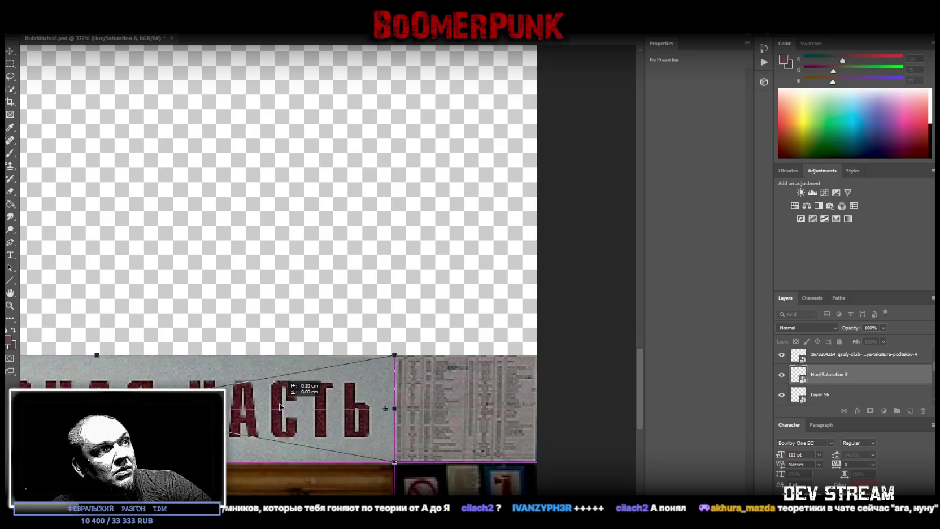
pyautogui.click(12, 309)
pyautogui.keyDown('alt'); pyautogui.click(115, 284); pyautogui.keyUp('alt')
pyautogui.keyDown('alt'); pyautogui.click(84, 284); pyautogui.keyUp('alt')
pyautogui.keyDown('alt'); pyautogui.click(39, 293); pyautogui.keyUp('alt')
pyautogui.moveTo(371, 476); pyautogui.dragTo(523, 433)
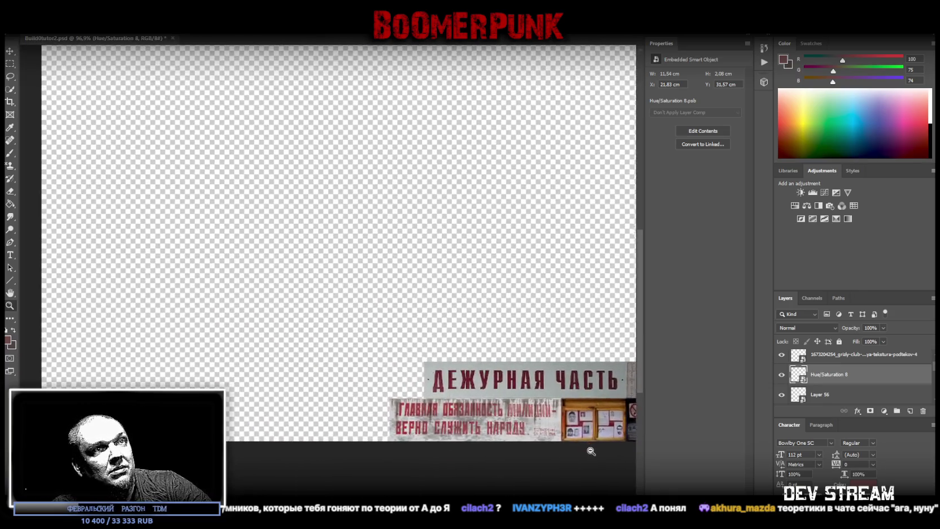
pyautogui.moveTo(581, 452); pyautogui.dragTo(610, 452)
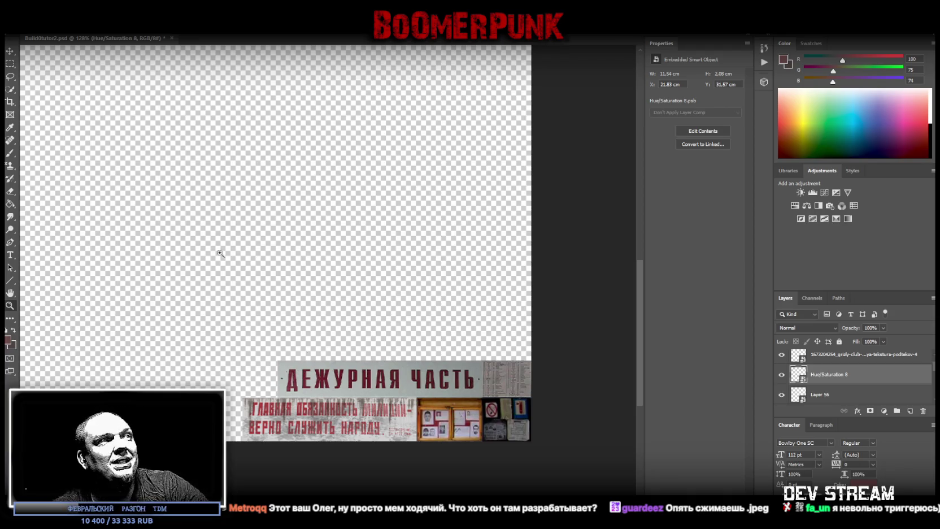
pyautogui.scroll(-2, 337, 323)
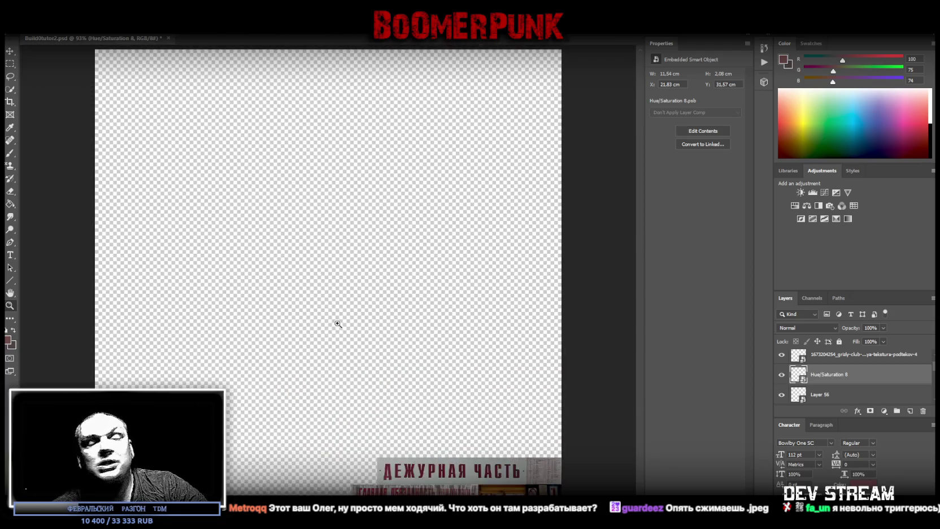
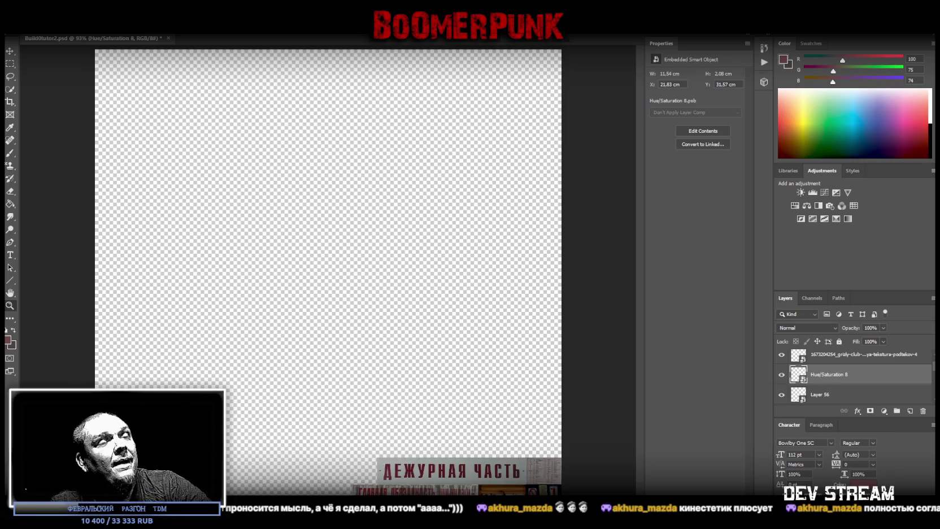
# - Make Layer 51, the notice-board photo, visible and convert it to a smart object
pyautogui.scroll(1, 809, 374)
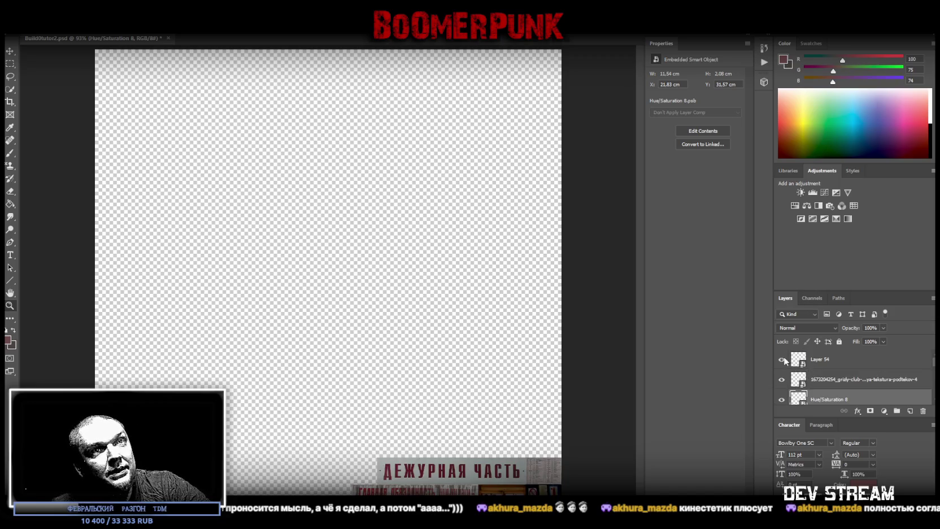
pyautogui.scroll(2, 798, 398)
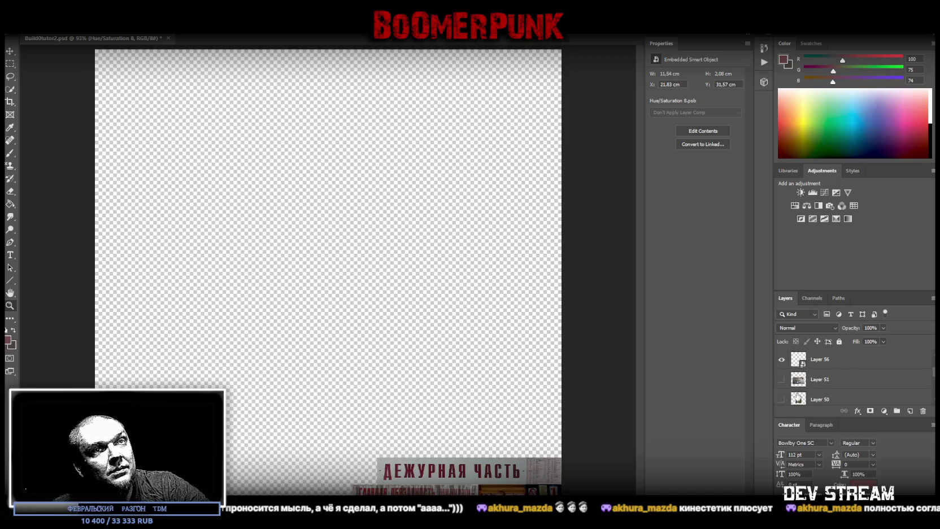
pyautogui.click(782, 380)
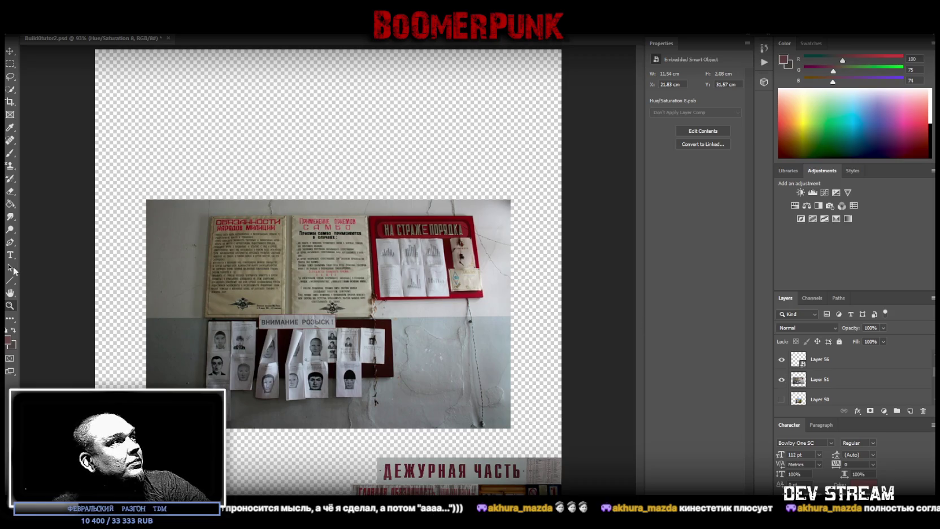
pyautogui.rightClick(837, 384)
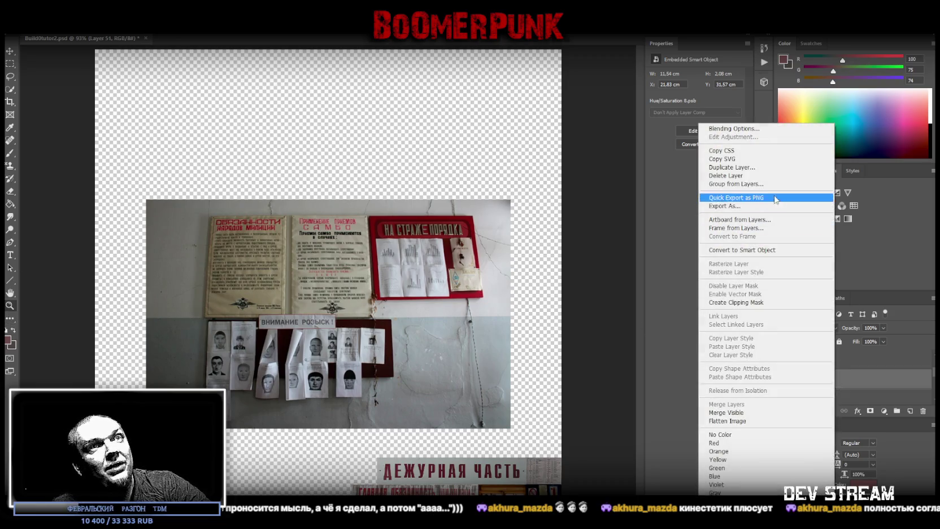
pyautogui.click(746, 250)
# - Zoom in on the notice-board photo and open the smart object's contents
pyautogui.moveTo(338, 332); pyautogui.dragTo(327, 321)
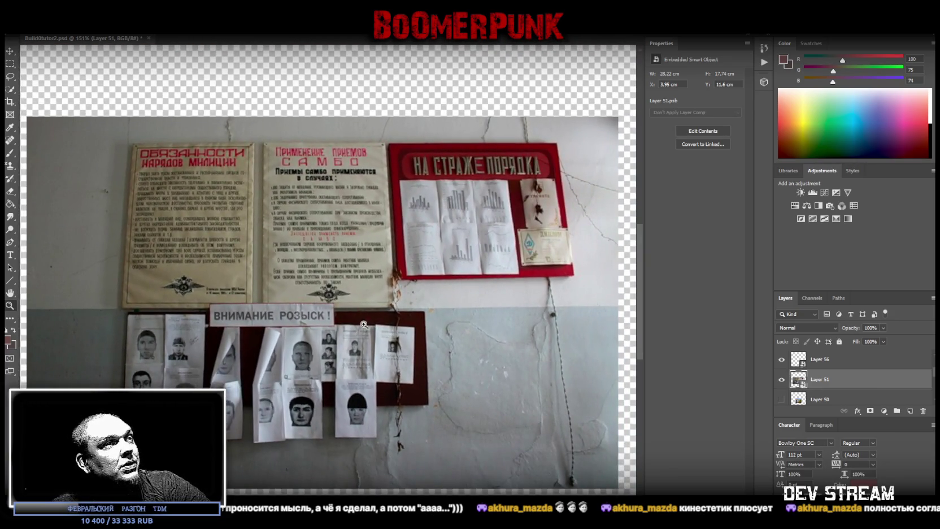
pyautogui.moveTo(373, 321); pyautogui.dragTo(376, 321)
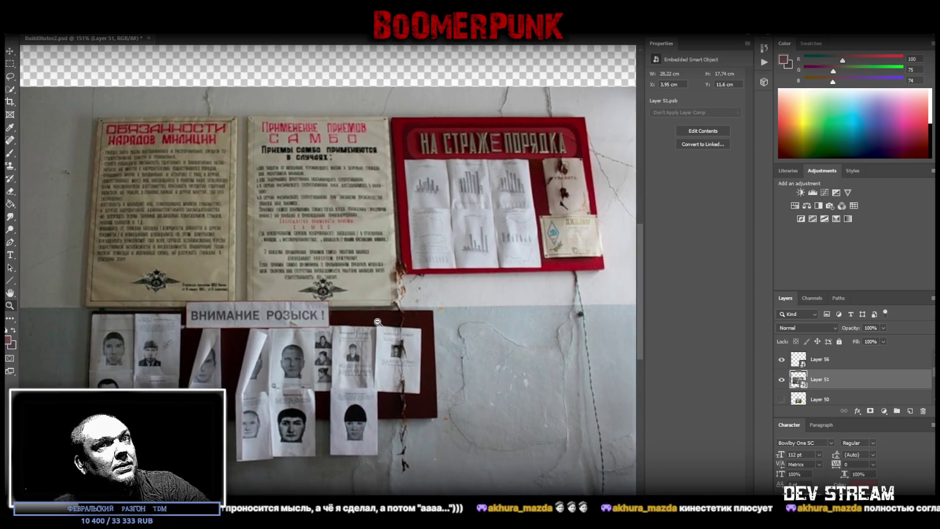
pyautogui.doubleClick(795, 381)
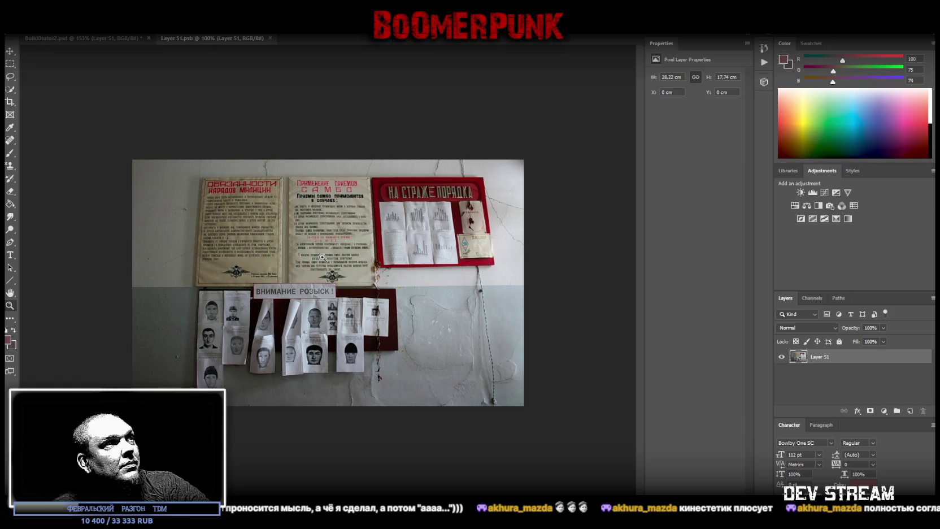
# - Copy a thin wall strip below the first poster to a new layer and shift it right over a gap
pyautogui.moveTo(285, 271)
pyautogui.mouseDown()
pyautogui.moveTo(341, 272)
pyautogui.moveTo(294, 272)
pyautogui.mouseUp()
pyautogui.press('m')
pyautogui.moveTo(51, 309); pyautogui.dragTo(169, 326)
pyautogui.rightClick(114, 316)
pyautogui.click(147, 385)
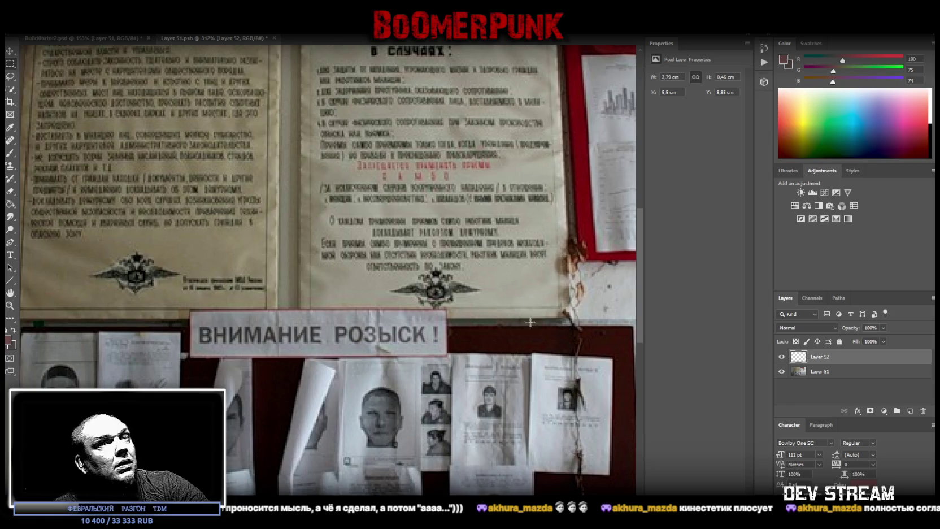
pyautogui.press('v')
pyautogui.moveTo(144, 324); pyautogui.dragTo(263, 319)
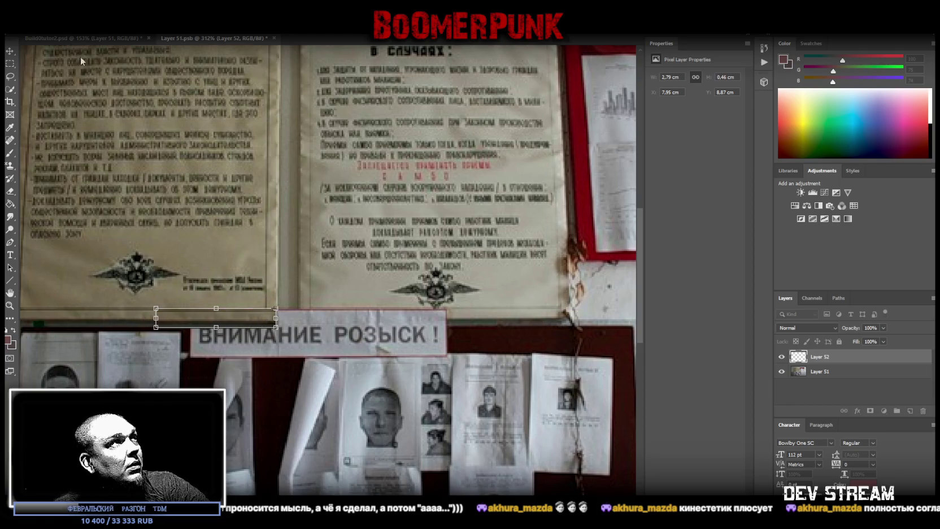
pyautogui.moveTo(223, 319); pyautogui.dragTo(220, 319)
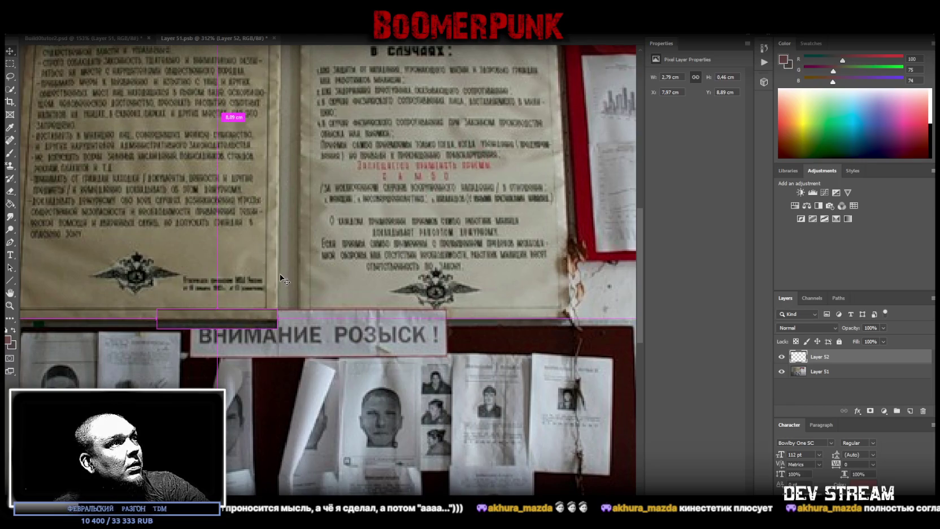
# - Copy the wall patch between the first two posters to Layer 53, put it on top and lower it over the gap
pyautogui.click(13, 65)
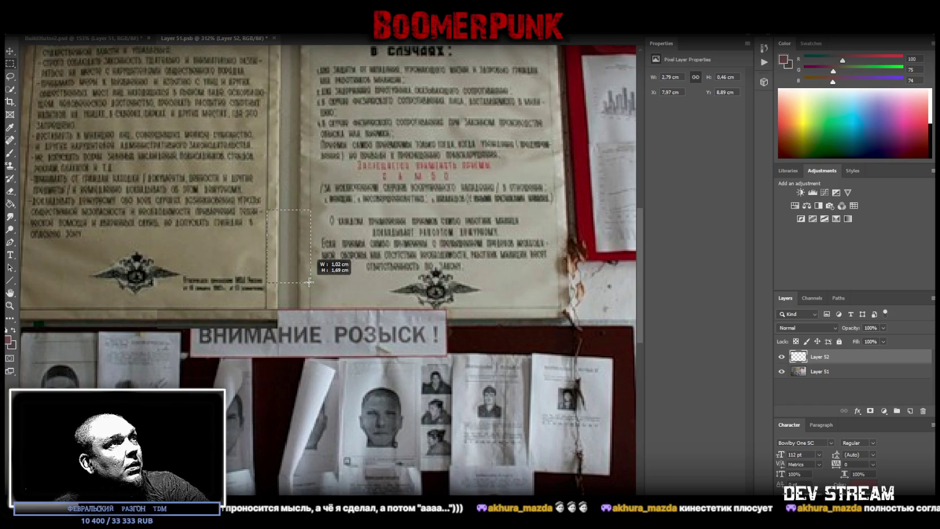
pyautogui.moveTo(266, 210); pyautogui.dragTo(311, 282)
pyautogui.rightClick(290, 243)
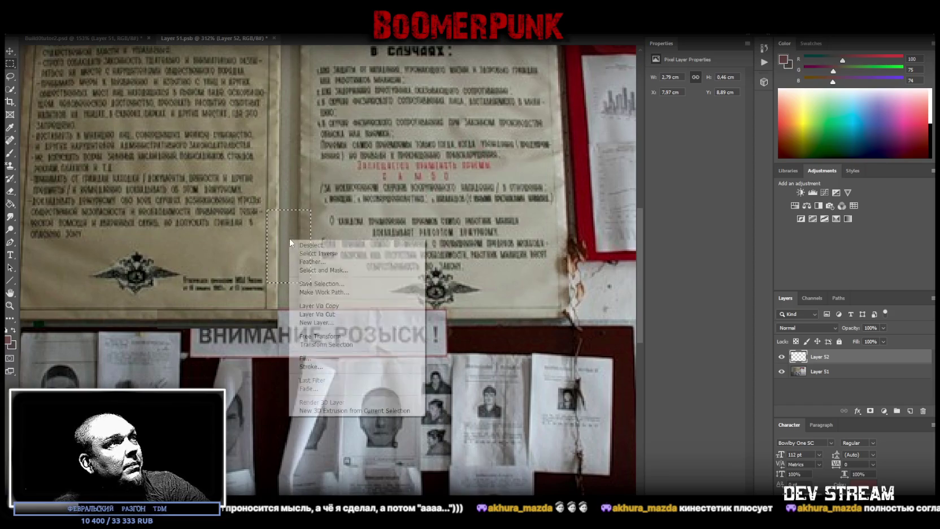
pyautogui.click(332, 306)
pyautogui.click(458, 199)
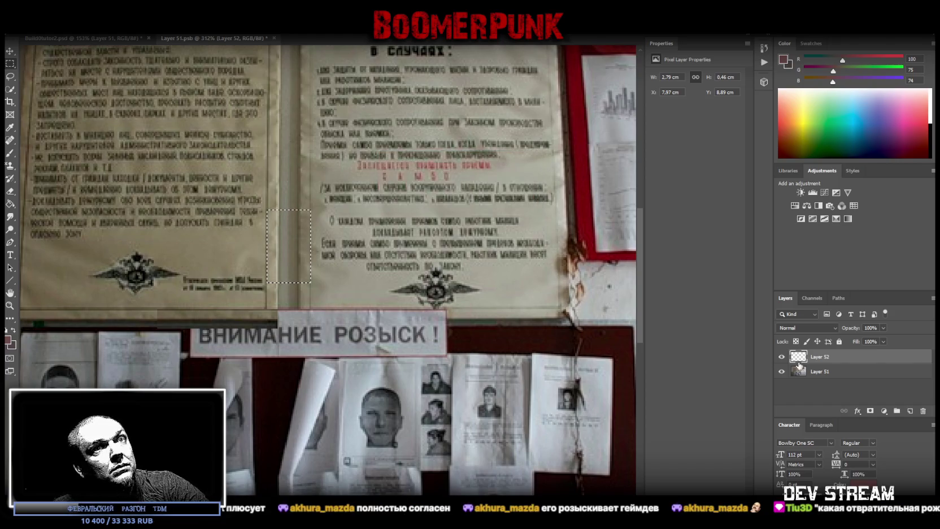
pyautogui.click(802, 371)
pyautogui.rightClick(295, 253)
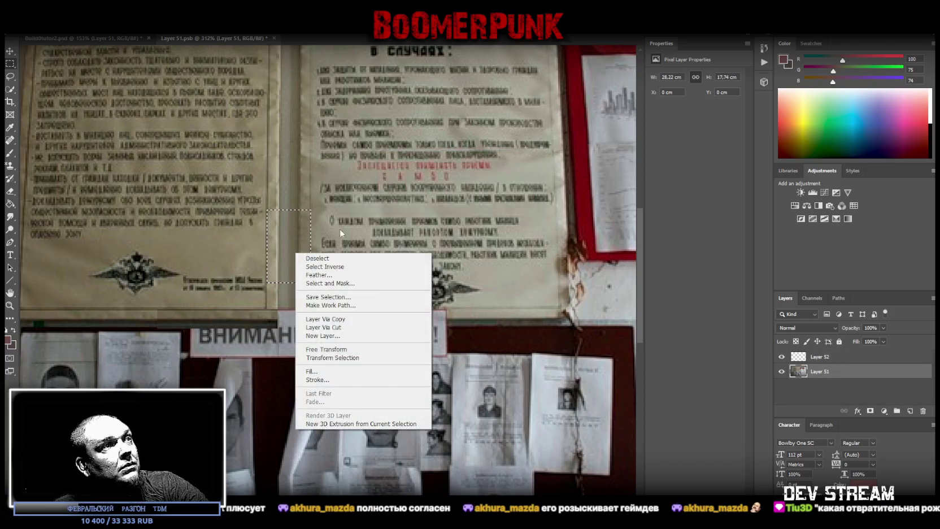
pyautogui.click(328, 319)
pyautogui.moveTo(289, 266); pyautogui.dragTo(293, 291)
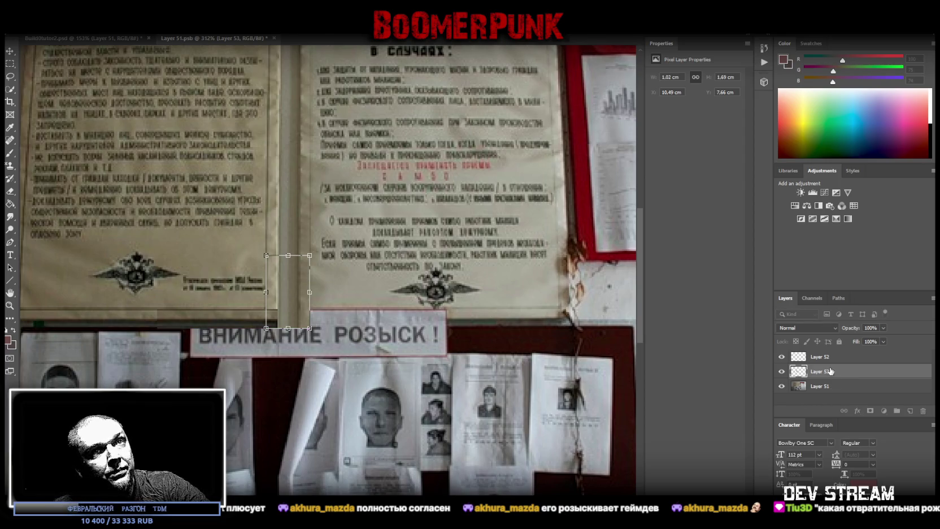
pyautogui.moveTo(830, 371); pyautogui.dragTo(824, 351)
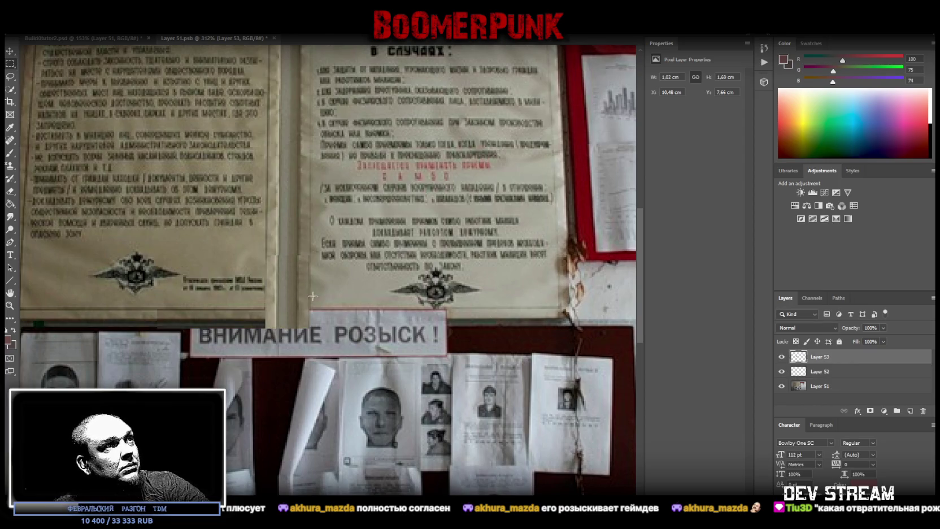
pyautogui.moveTo(289, 300); pyautogui.dragTo(289, 288)
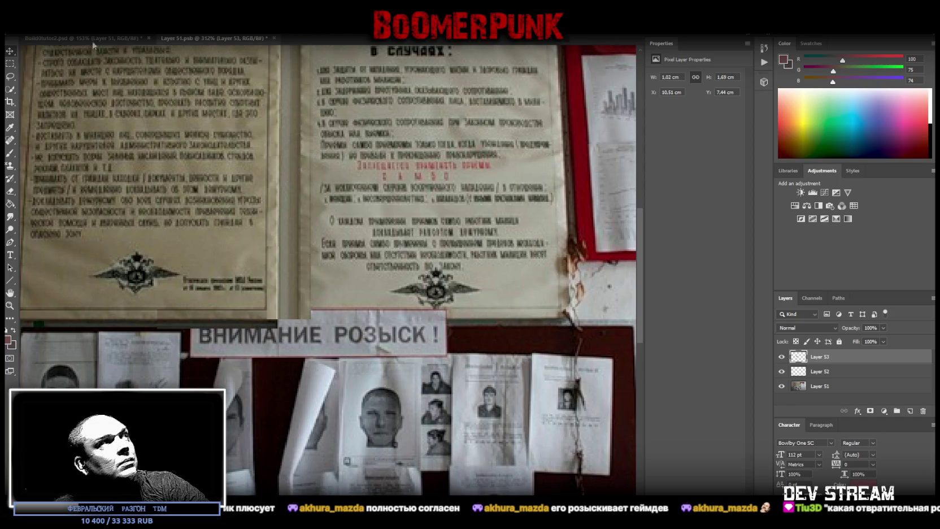
pyautogui.click(827, 387)
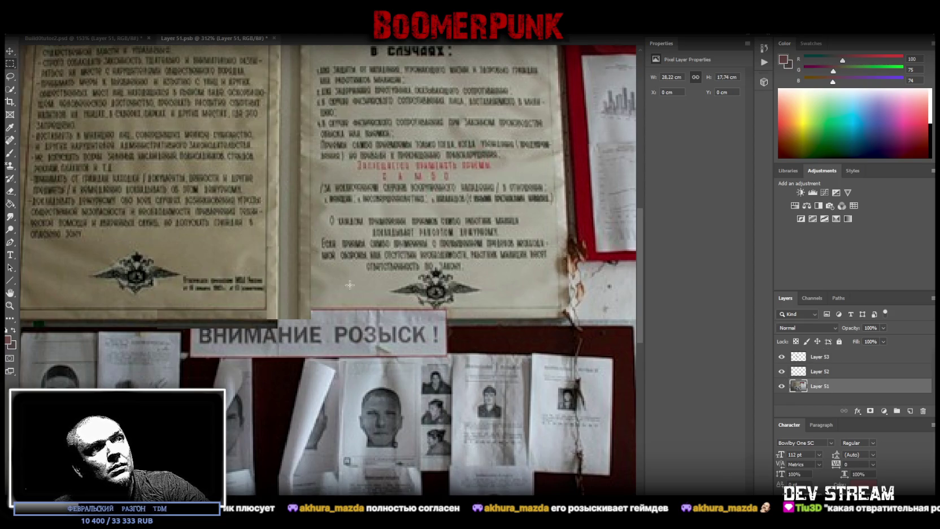
# - Copy the wall strip beneath the middle poster to Layer 54, move it to the top and slide it left
pyautogui.moveTo(550, 326); pyautogui.dragTo(452, 307)
pyautogui.rightClick(496, 310)
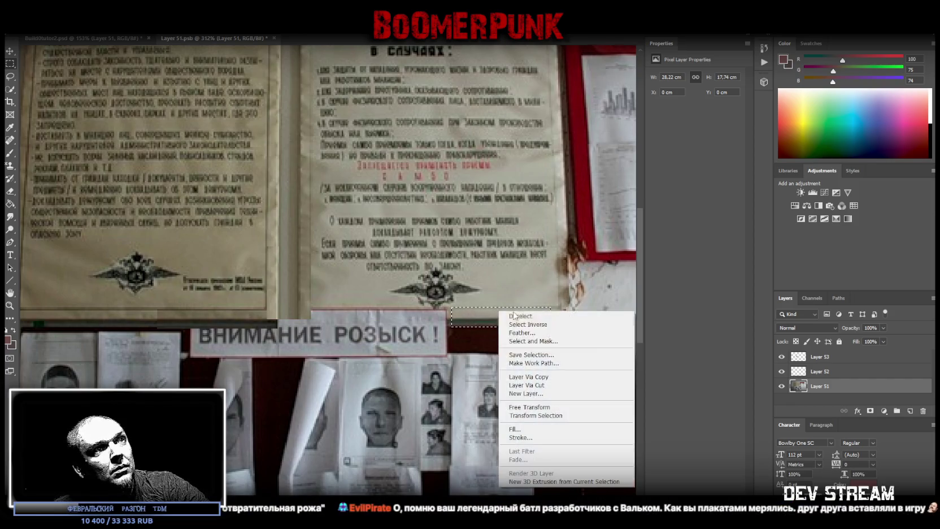
pyautogui.click(556, 382)
pyautogui.moveTo(870, 392); pyautogui.dragTo(859, 357)
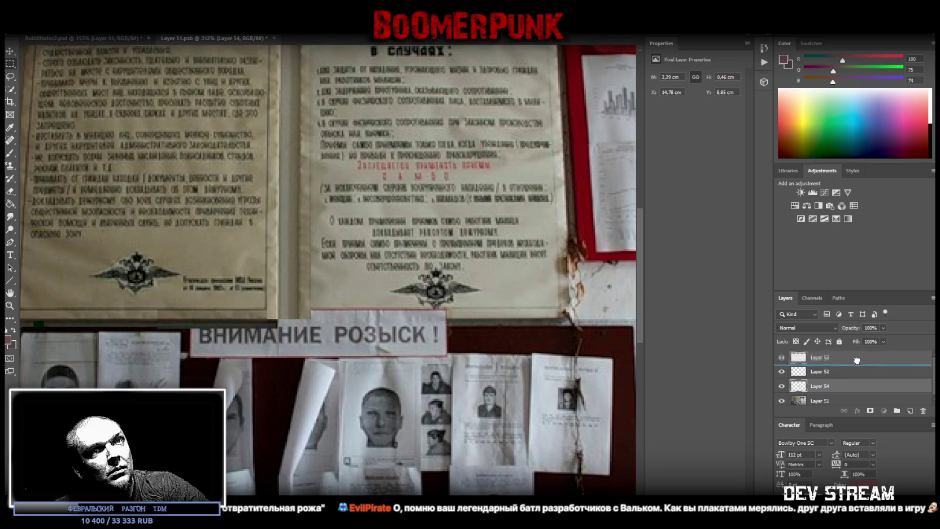
pyautogui.click(9, 51)
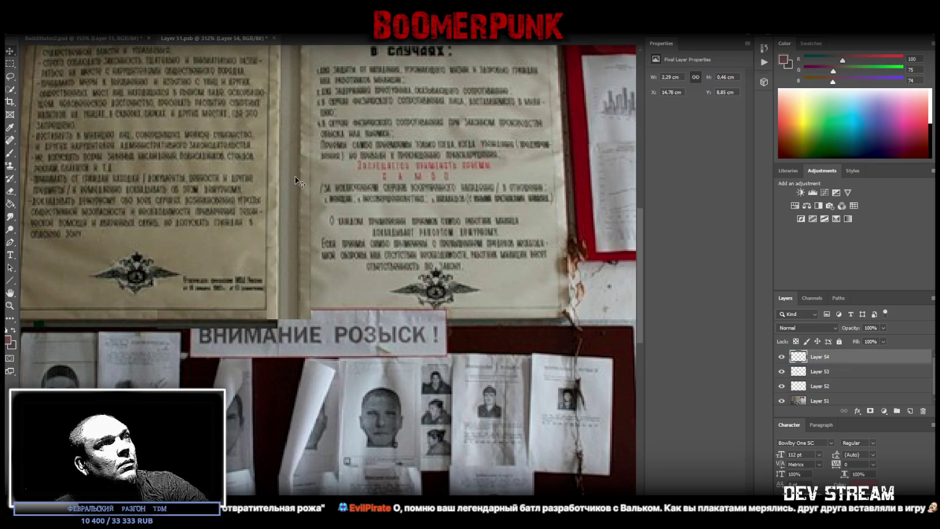
pyautogui.moveTo(491, 313); pyautogui.dragTo(396, 319)
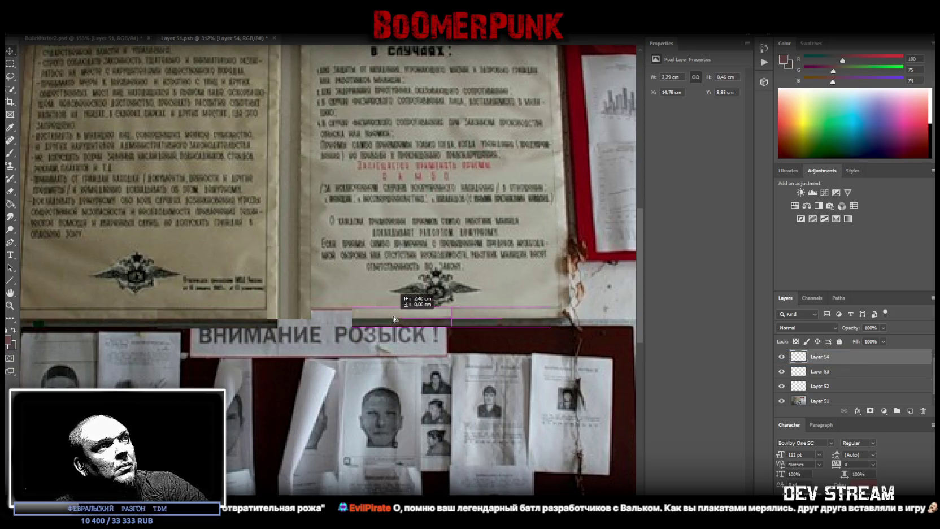
# - Free-transform the Layer 54 patch, stretching its left edge wider to cover the gap
pyautogui.hotkey('ctrl', 't')
pyautogui.moveTo(353, 318); pyautogui.dragTo(300, 318)
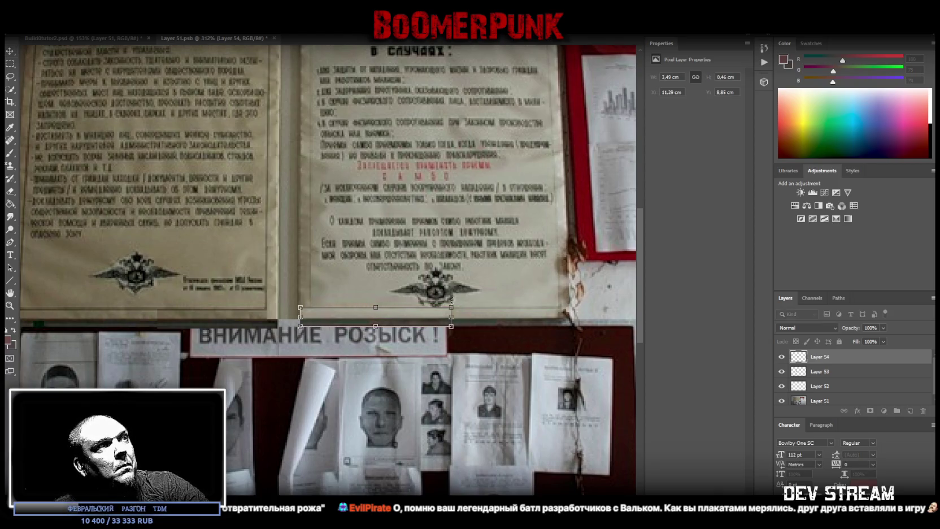
pyautogui.press('Return')
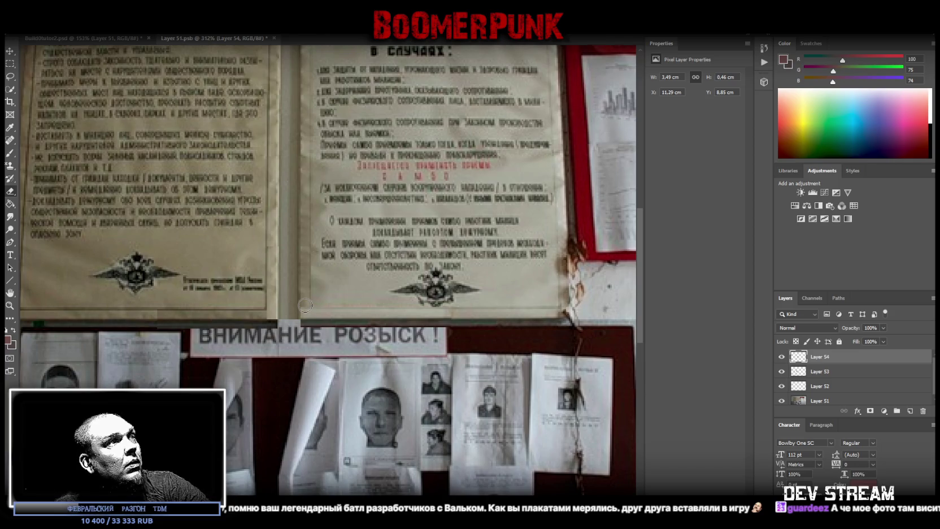
# - Move Layer 53 below Layer 52 and lower its patch slightly into the gap between the upper posters
pyautogui.click(822, 371)
pyautogui.click(822, 386)
pyautogui.hotkey('ctrl', 't')
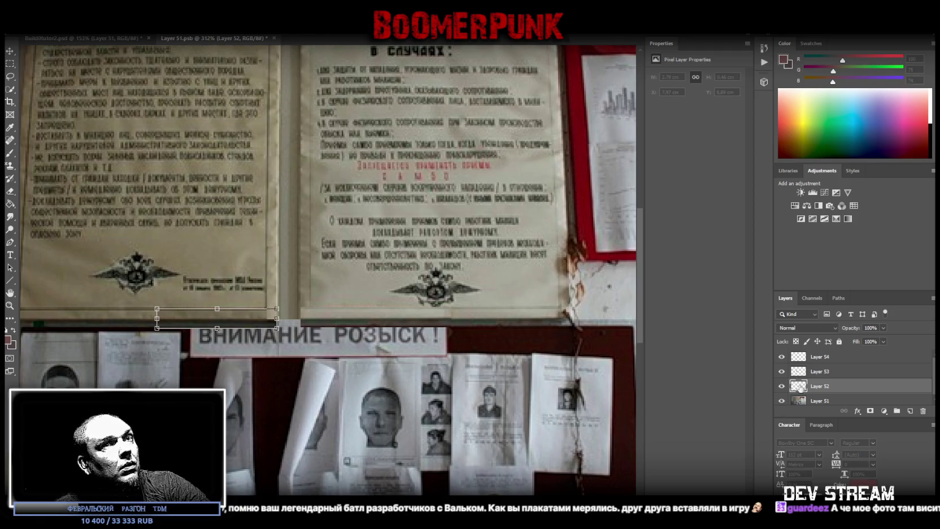
pyautogui.click(822, 372)
pyautogui.moveTo(825, 373); pyautogui.dragTo(822, 393)
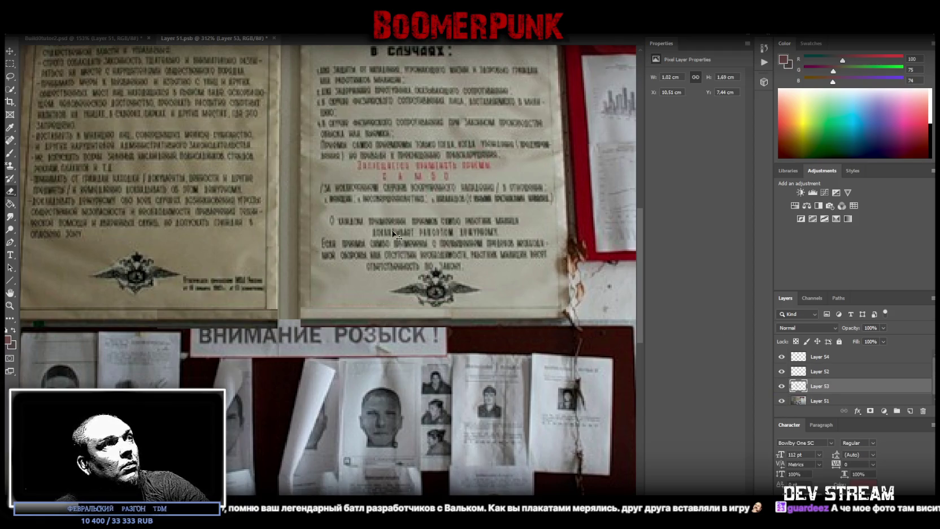
pyautogui.hotkey('ctrl', 't')
pyautogui.moveTo(291, 286); pyautogui.dragTo(290, 296)
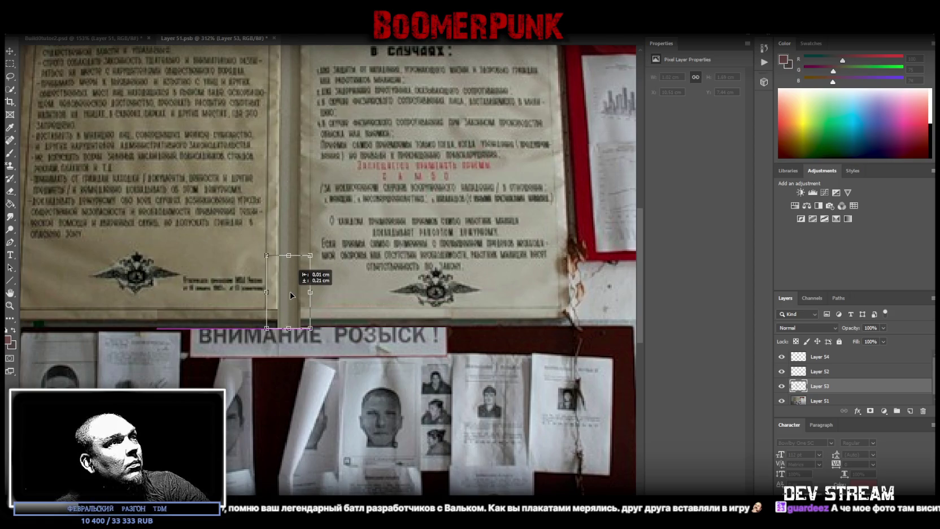
pyautogui.moveTo(290, 295); pyautogui.dragTo(294, 294)
pyautogui.press('Return')
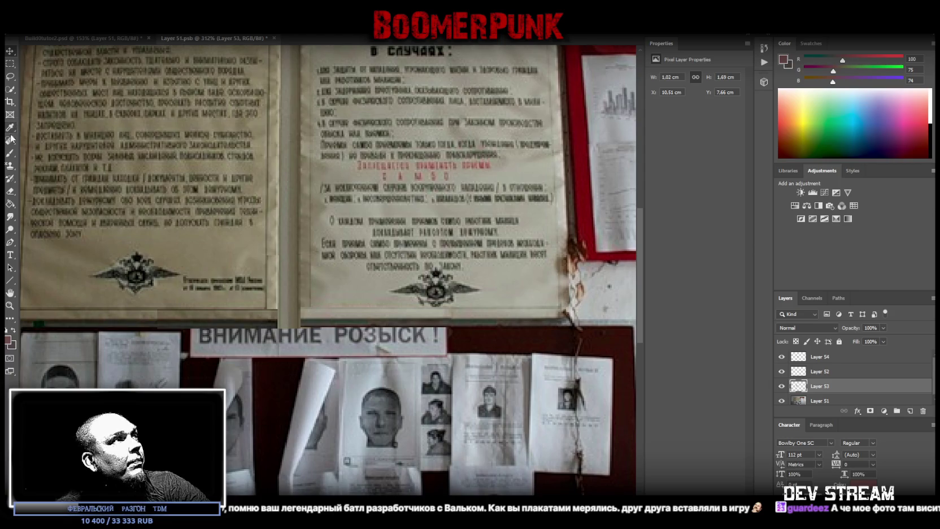
# - Pick the Eraser tool and select Layer 52, then Layer 54
pyautogui.click(10, 191)
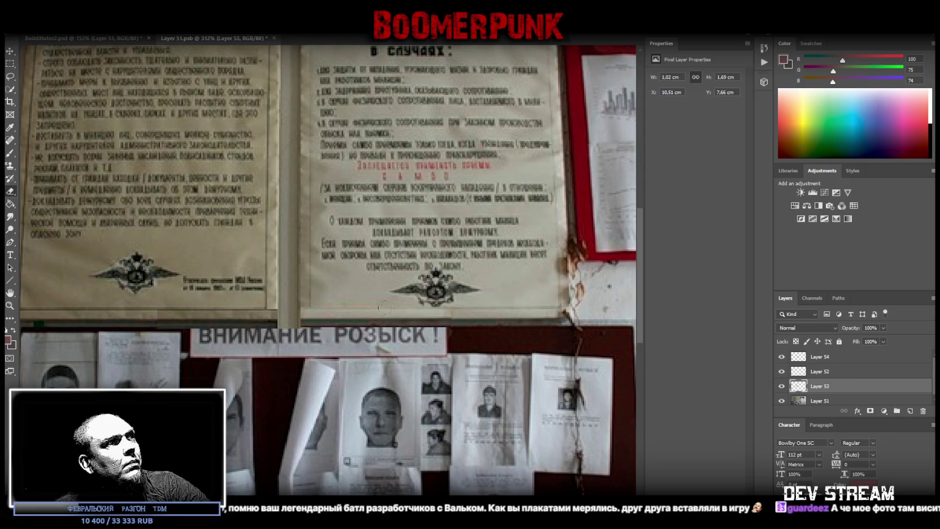
pyautogui.click(822, 370)
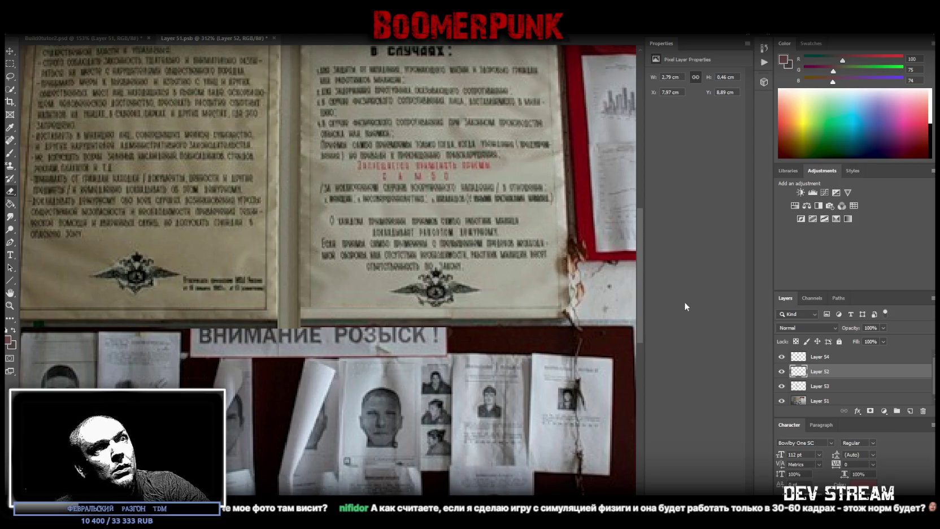
pyautogui.click(819, 361)
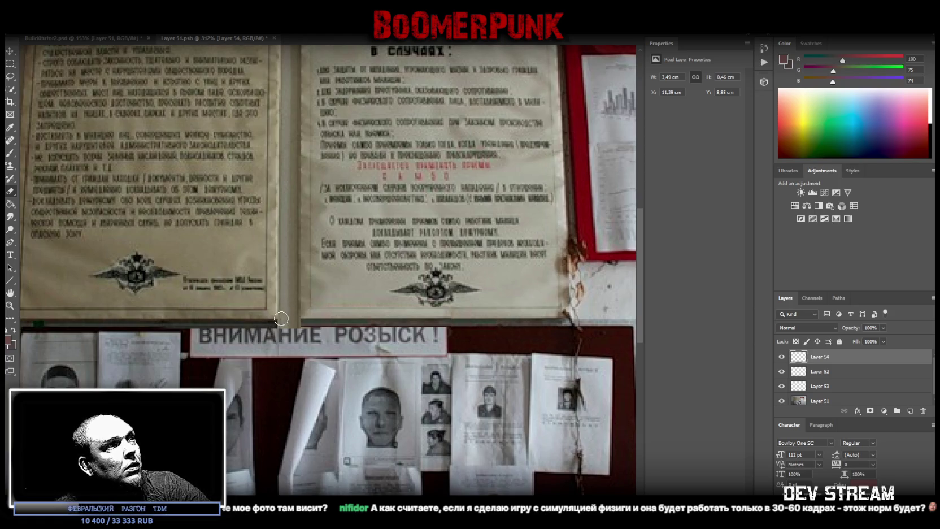
pyautogui.scroll(3, 483, 344)
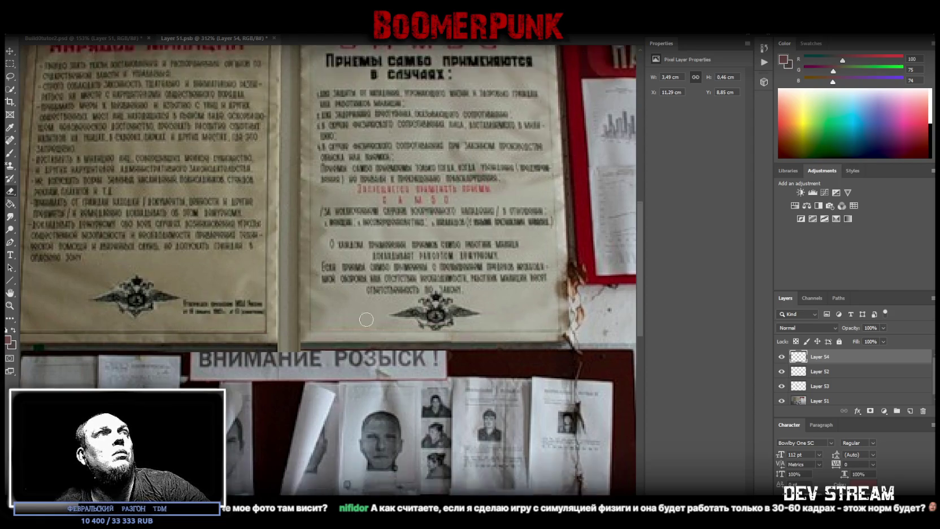
# - Select Layers 54 down to 51 and merge the photo and patches into a single Layer 54
pyautogui.click(9, 305)
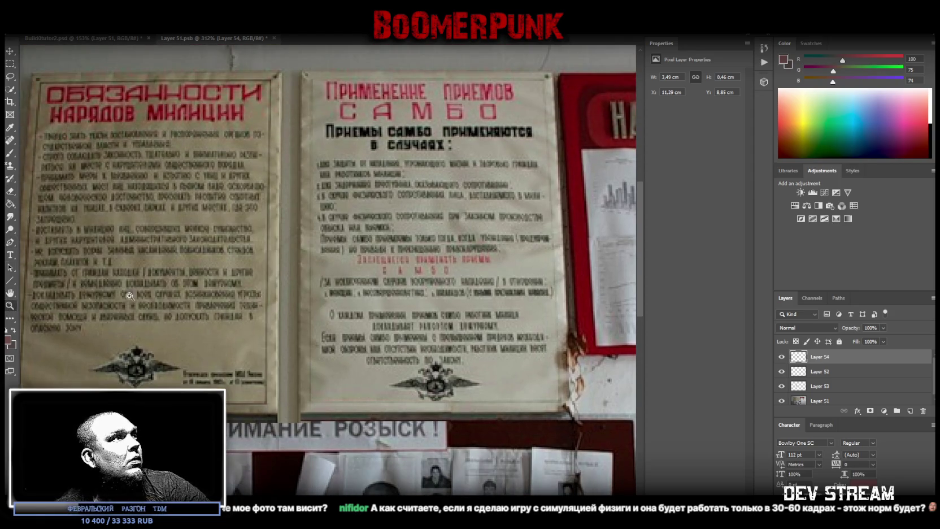
pyautogui.keyDown('alt'); pyautogui.click(273, 322); pyautogui.keyUp('alt')
pyautogui.click(329, 283)
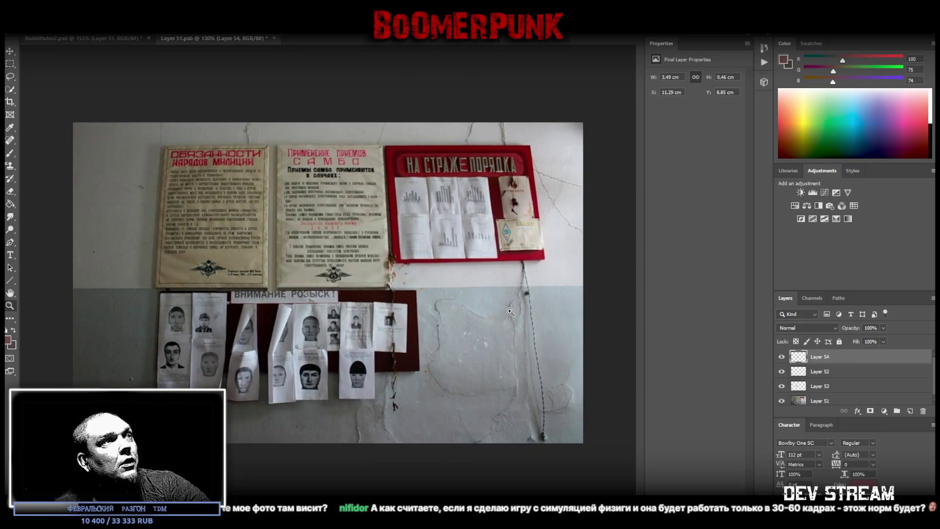
pyautogui.keyDown('ctrl'); pyautogui.click(829, 376); pyautogui.keyUp('ctrl')
pyautogui.keyDown('ctrl'); pyautogui.click(828, 387); pyautogui.keyUp('ctrl')
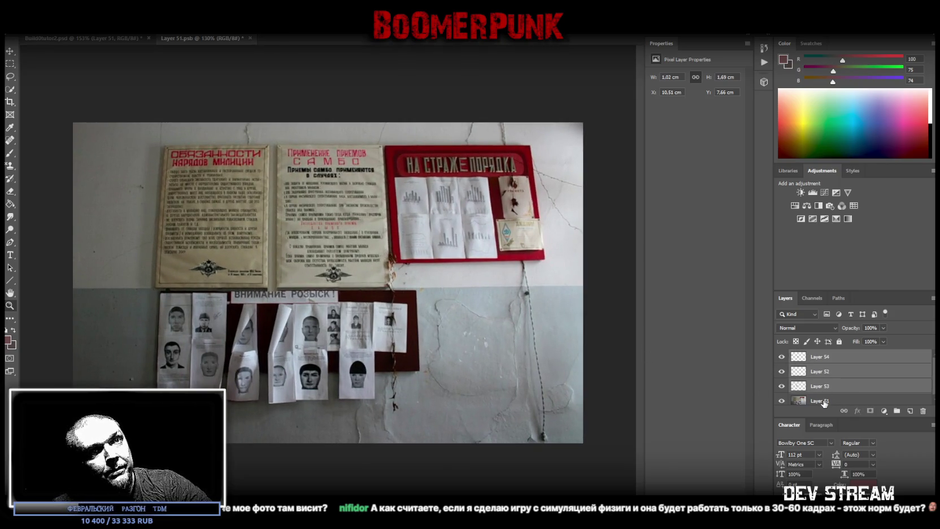
pyautogui.keyDown('ctrl'); pyautogui.click(828, 400); pyautogui.keyUp('ctrl')
pyautogui.rightClick(828, 400)
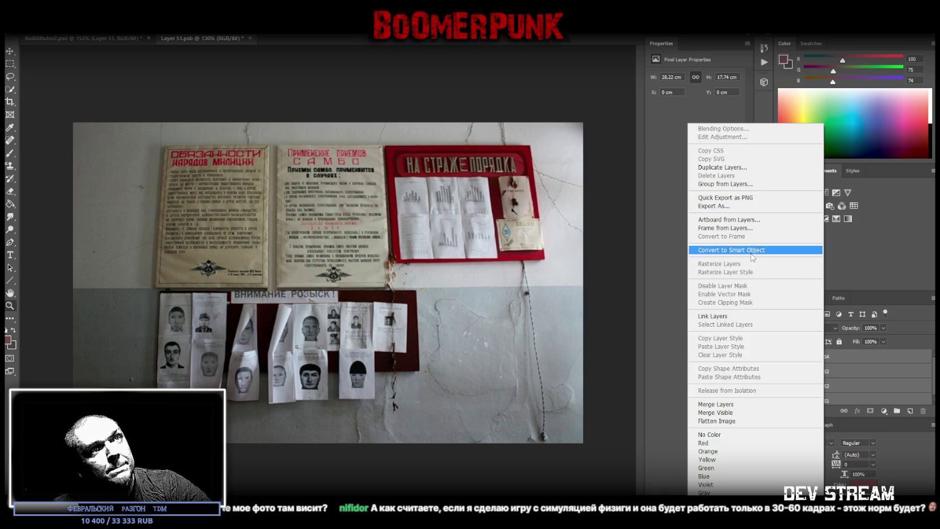
pyautogui.click(735, 405)
pyautogui.click(12, 64)
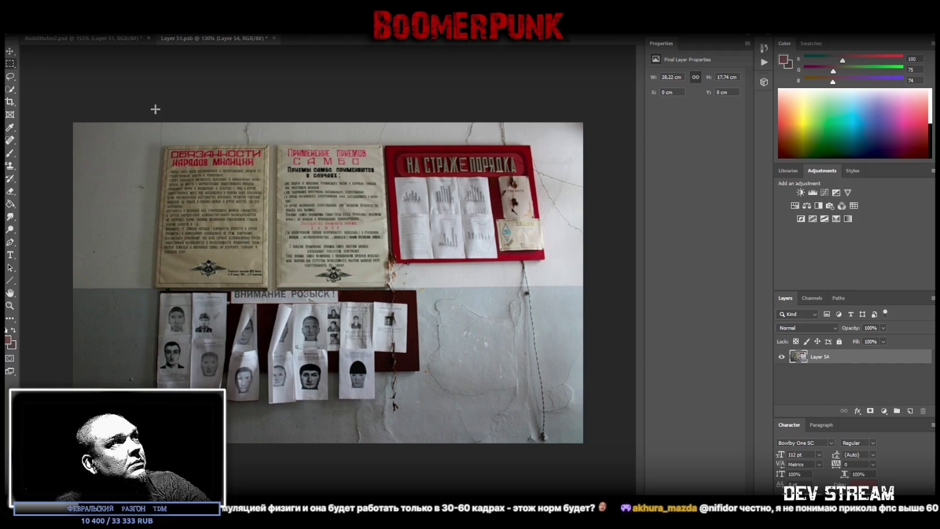
# - Put the left upper poster onto its own layer, Layer 55
pyautogui.moveTo(136, 130); pyautogui.dragTo(271, 295)
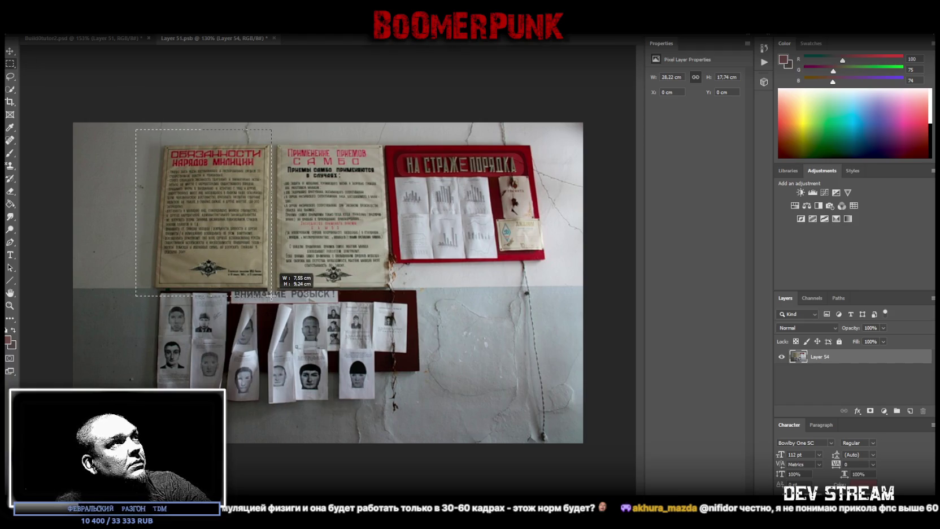
pyautogui.rightClick(188, 205)
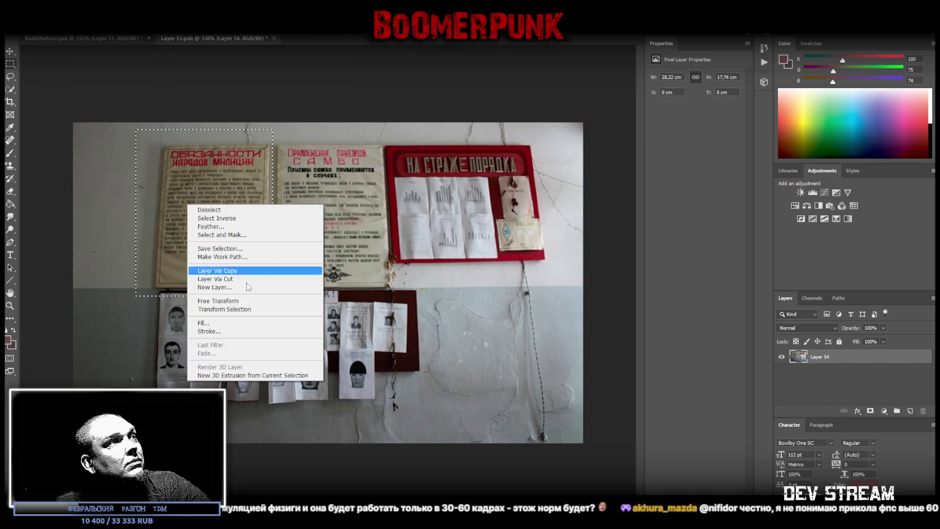
pyautogui.click(237, 280)
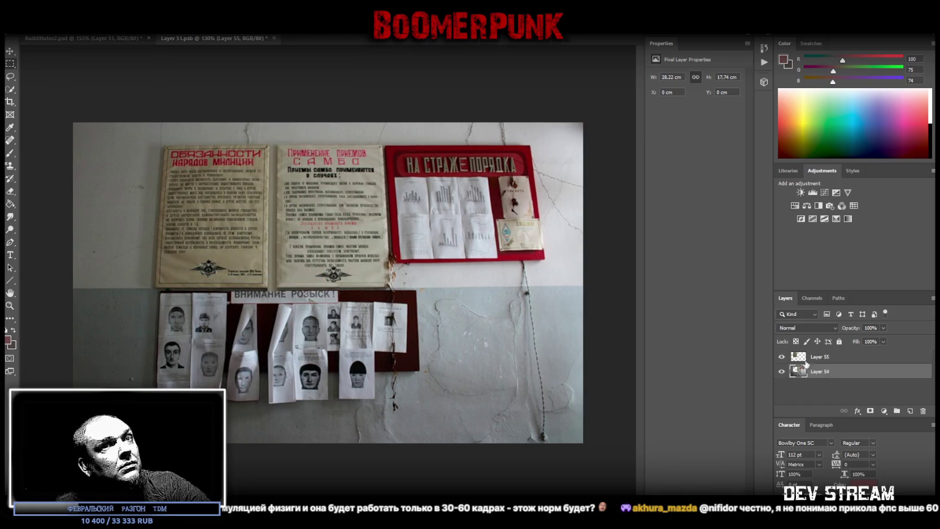
# - Put the middle upper poster onto its own layer, Layer 56
pyautogui.moveTo(275, 138); pyautogui.dragTo(394, 305)
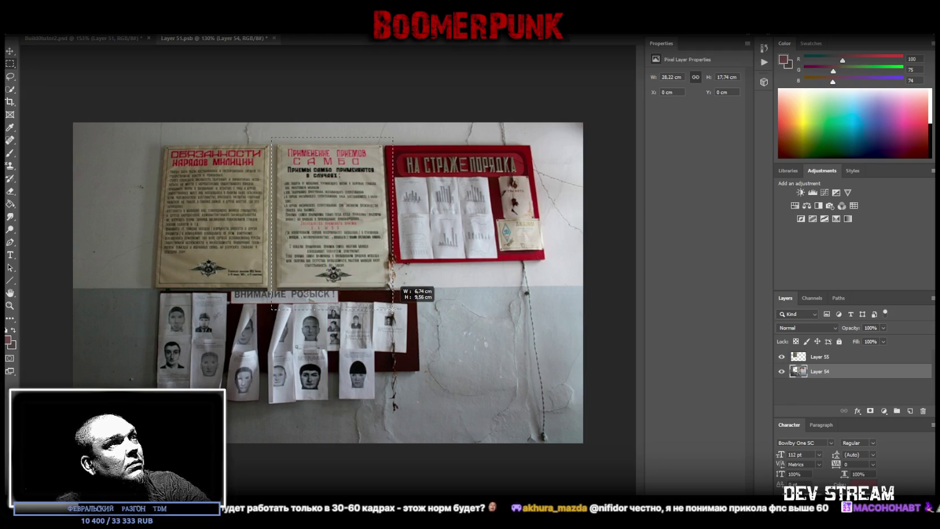
pyautogui.moveTo(393, 305); pyautogui.dragTo(394, 295)
pyautogui.rightClick(351, 238)
pyautogui.click(384, 303)
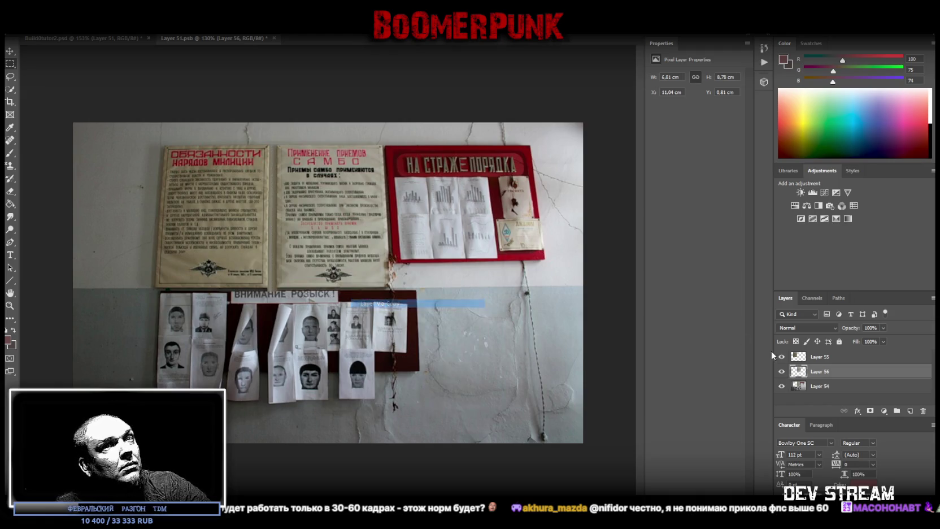